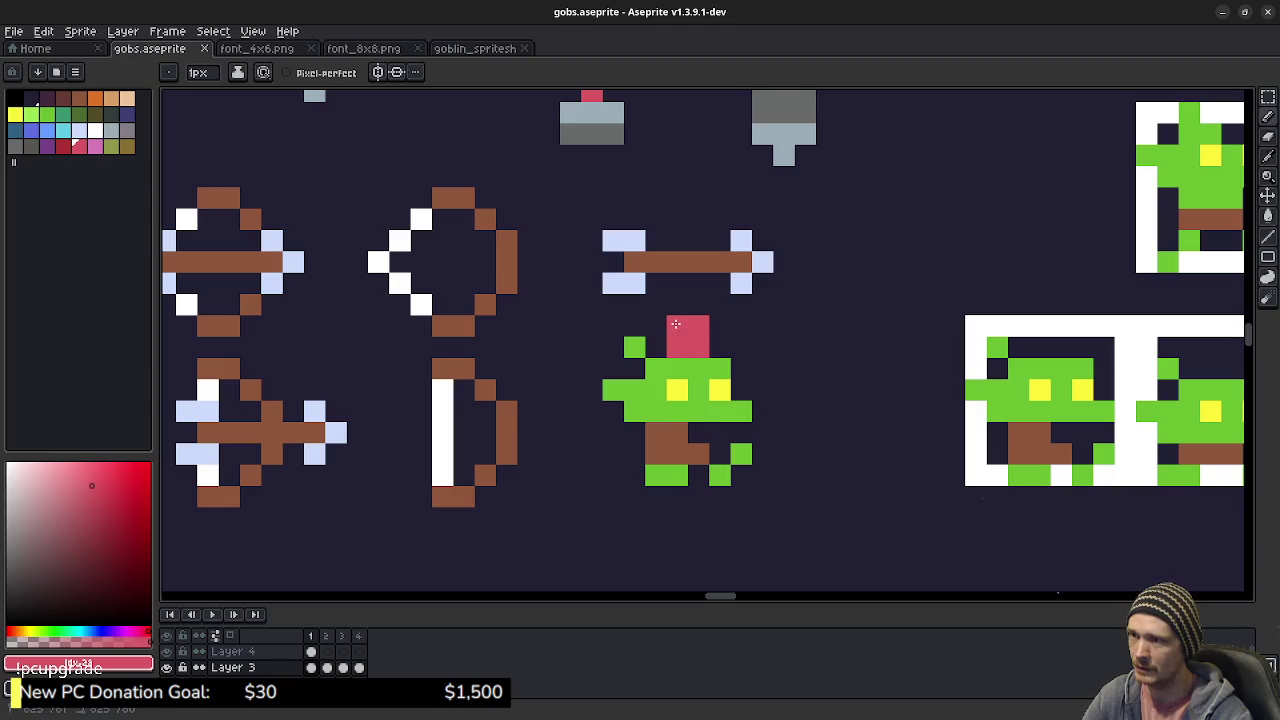
- Try painting red hat pixels on the goblin's head, then undo the stray strokes
{"action": "scroll", "coordinate": [810, 424], "scroll_direction": "down", "scroll_amount": 2}
{"action": "scroll", "coordinate": [800, 420], "scroll_direction": "up", "scroll_amount": 2}
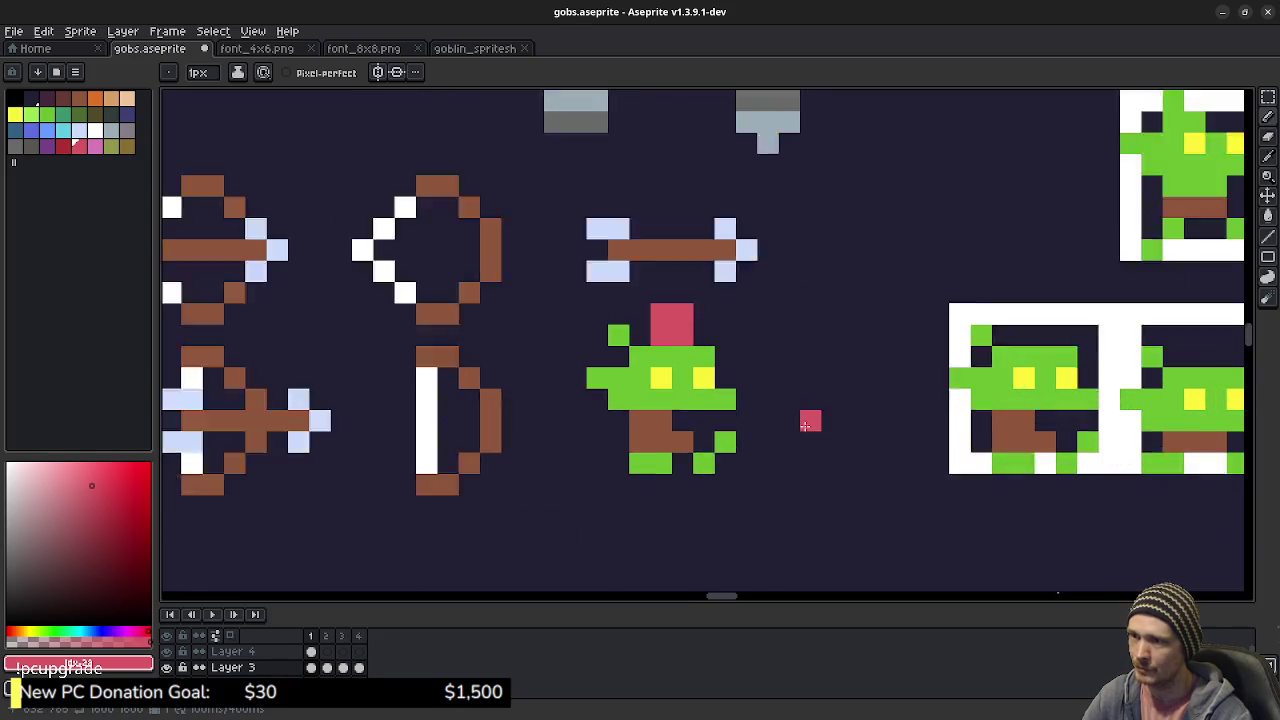
{"action": "scroll", "coordinate": [543, 294], "scroll_direction": "up", "scroll_amount": 1}
{"action": "key", "text": "v"}
{"action": "key", "text": "ctrl+z"}
{"action": "key", "text": "ctrl+z"}
{"action": "key", "text": "b"}
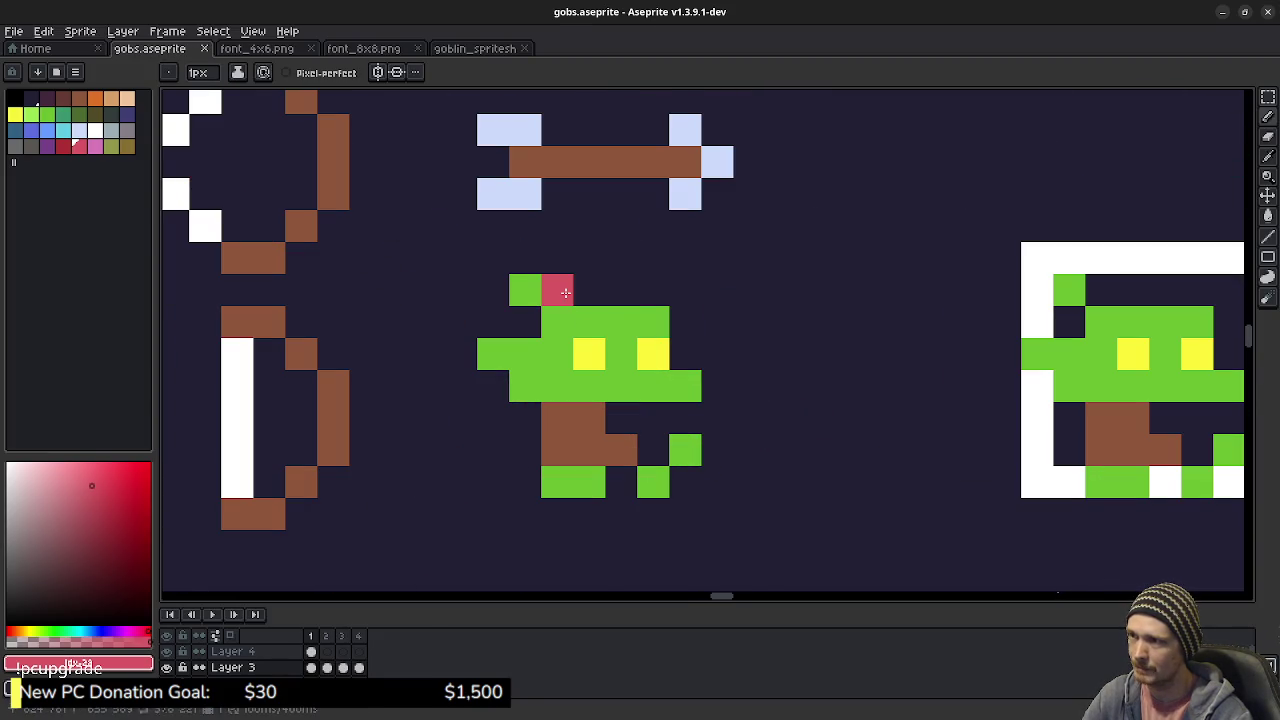
{"action": "mouse_move", "coordinate": [565, 292]}
{"action": "left_mouse_down"}
{"action": "mouse_move", "coordinate": [592, 290]}
{"action": "mouse_move", "coordinate": [575, 258]}
{"action": "left_mouse_up"}
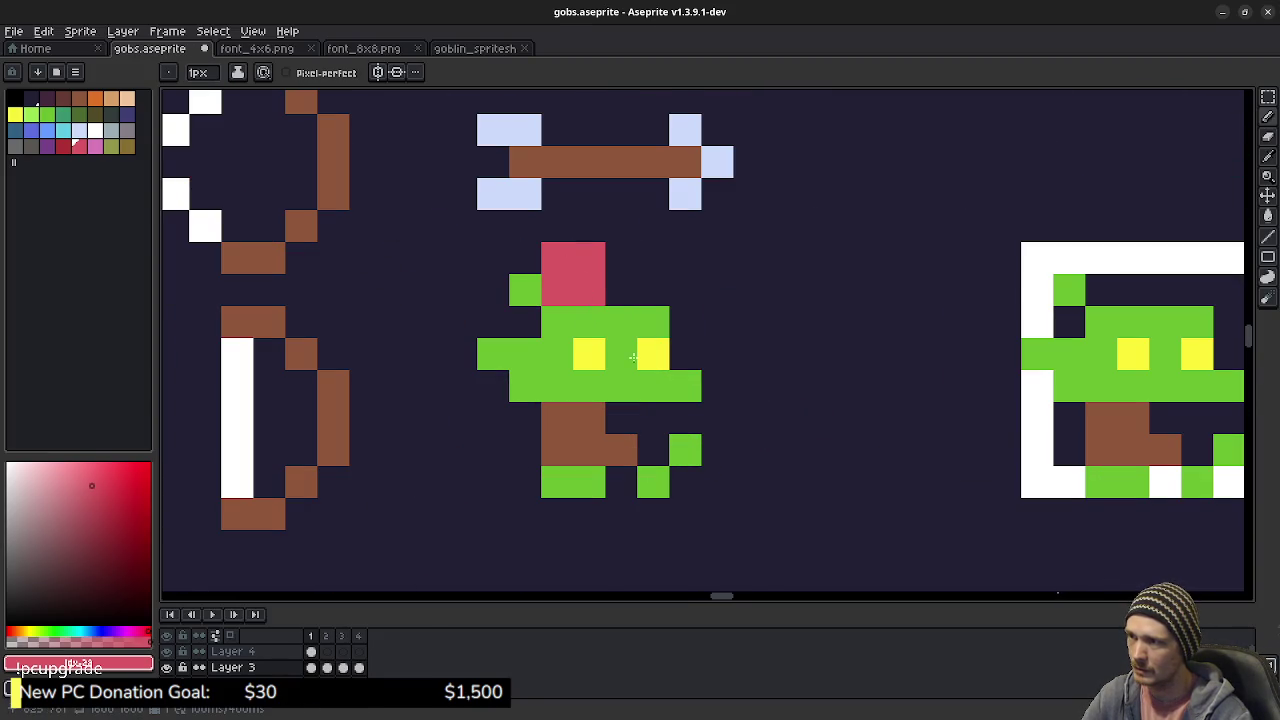
{"action": "left_click", "coordinate": [735, 443]}
{"action": "scroll", "coordinate": [735, 443], "scroll_direction": "down", "scroll_amount": 1}
{"action": "scroll", "coordinate": [745, 441], "scroll_direction": "up", "scroll_amount": 1}
{"action": "key", "text": "ctrl+z"}
{"action": "key", "text": "ctrl+z"}
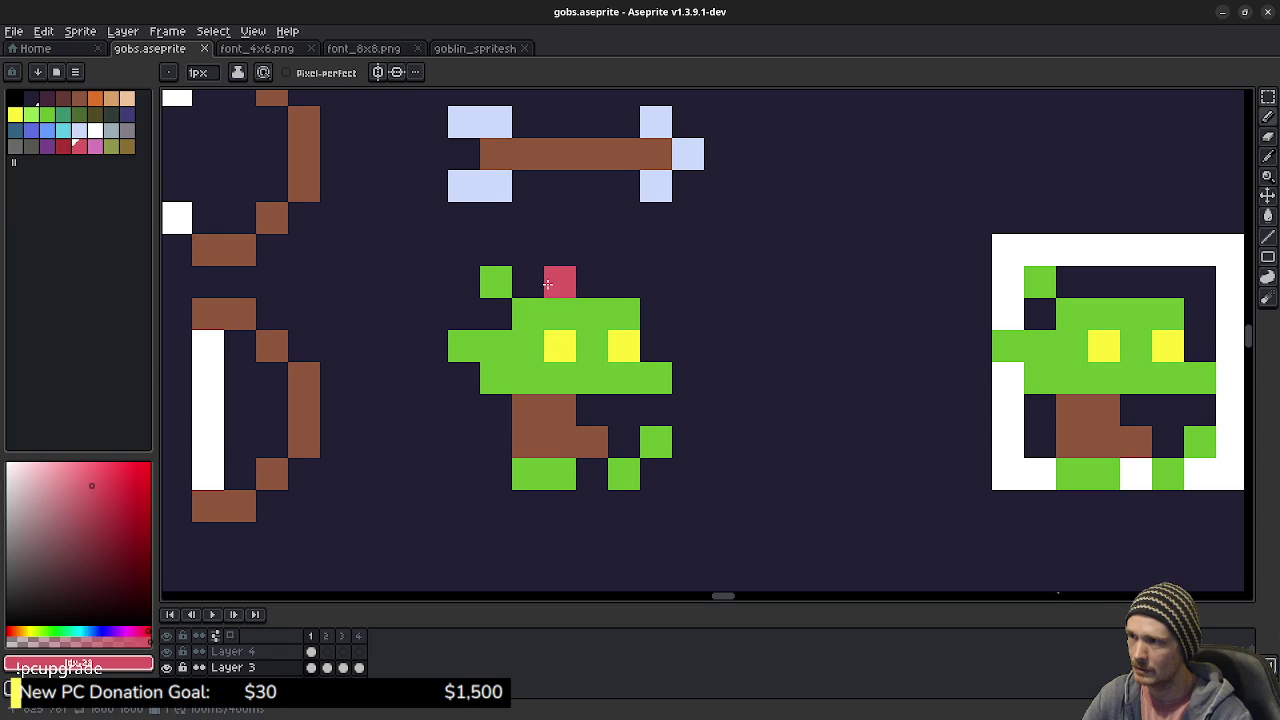
{"action": "key", "text": "ctrl+z"}
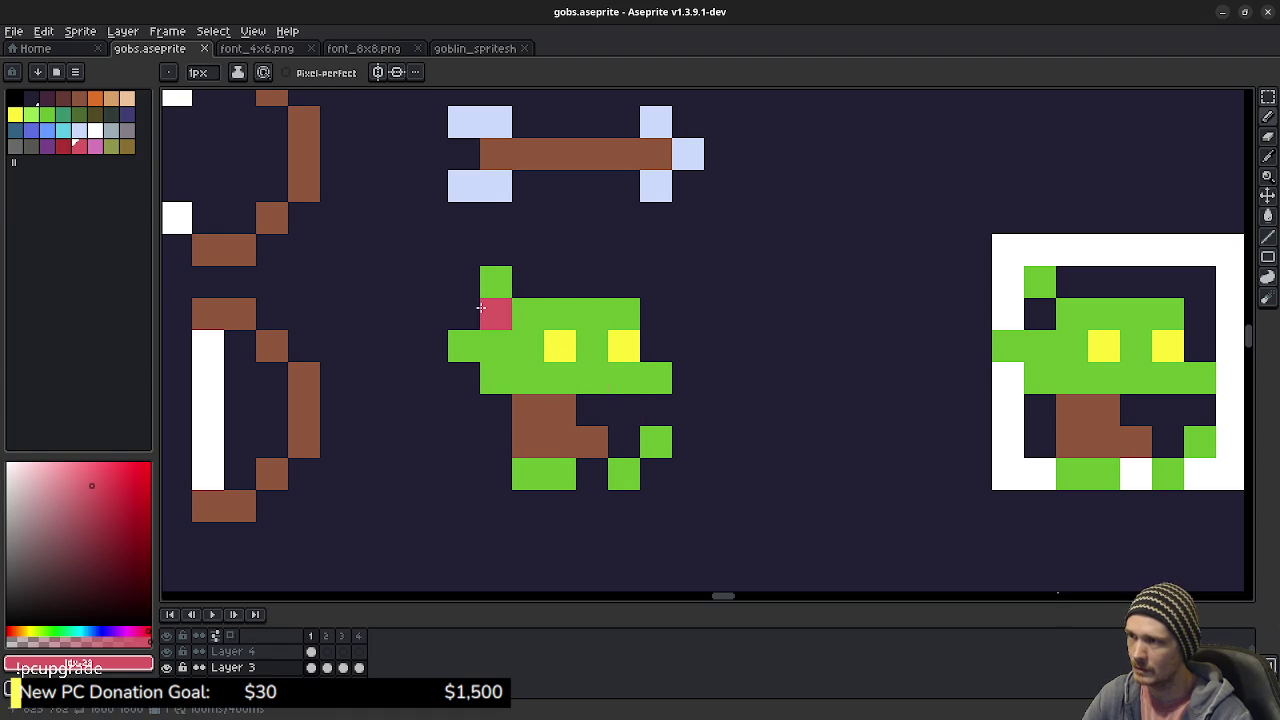
- Paint two red pixels atop the goblin's head, then undo both
{"action": "mouse_move", "coordinate": [526, 279]}
{"action": "left_mouse_down"}
{"action": "mouse_move", "coordinate": [560, 281]}
{"action": "mouse_move", "coordinate": [468, 272]}
{"action": "left_mouse_up"}
{"action": "scroll", "coordinate": [716, 378], "scroll_direction": "down", "scroll_amount": 1}
{"action": "scroll", "coordinate": [711, 403], "scroll_direction": "up", "scroll_amount": 1}
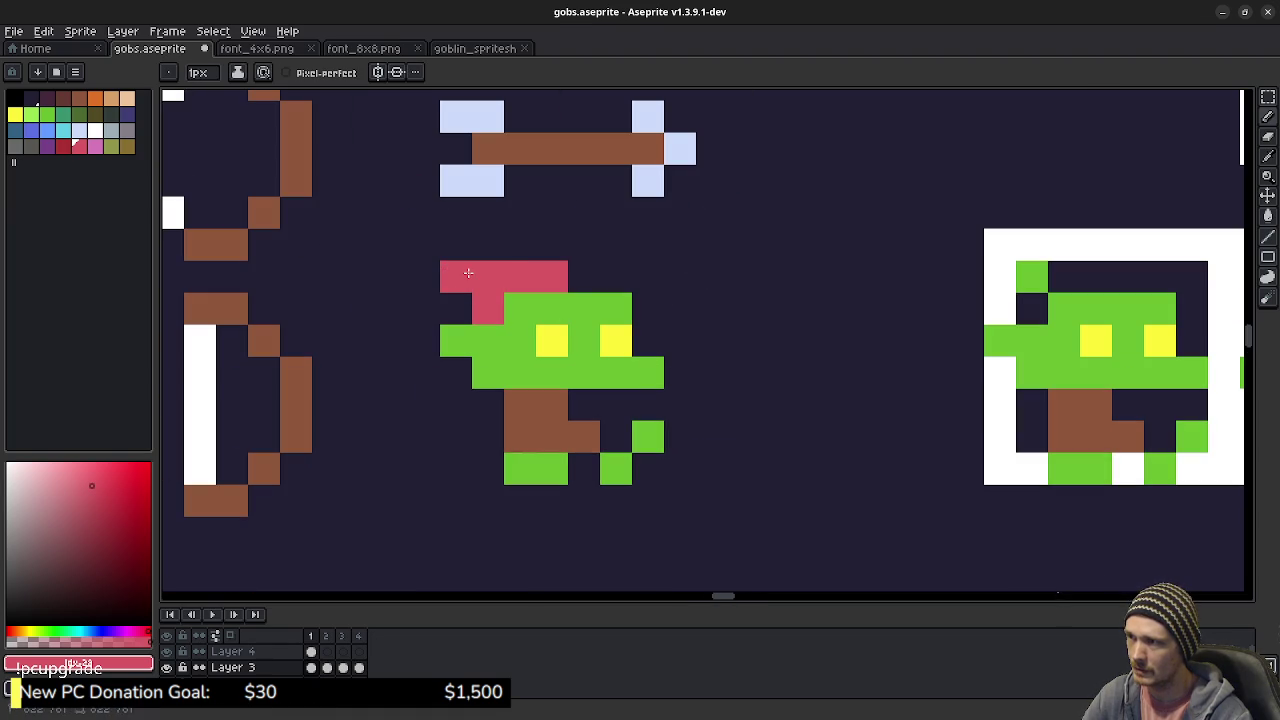
{"action": "scroll", "coordinate": [715, 441], "scroll_direction": "down", "scroll_amount": 6}
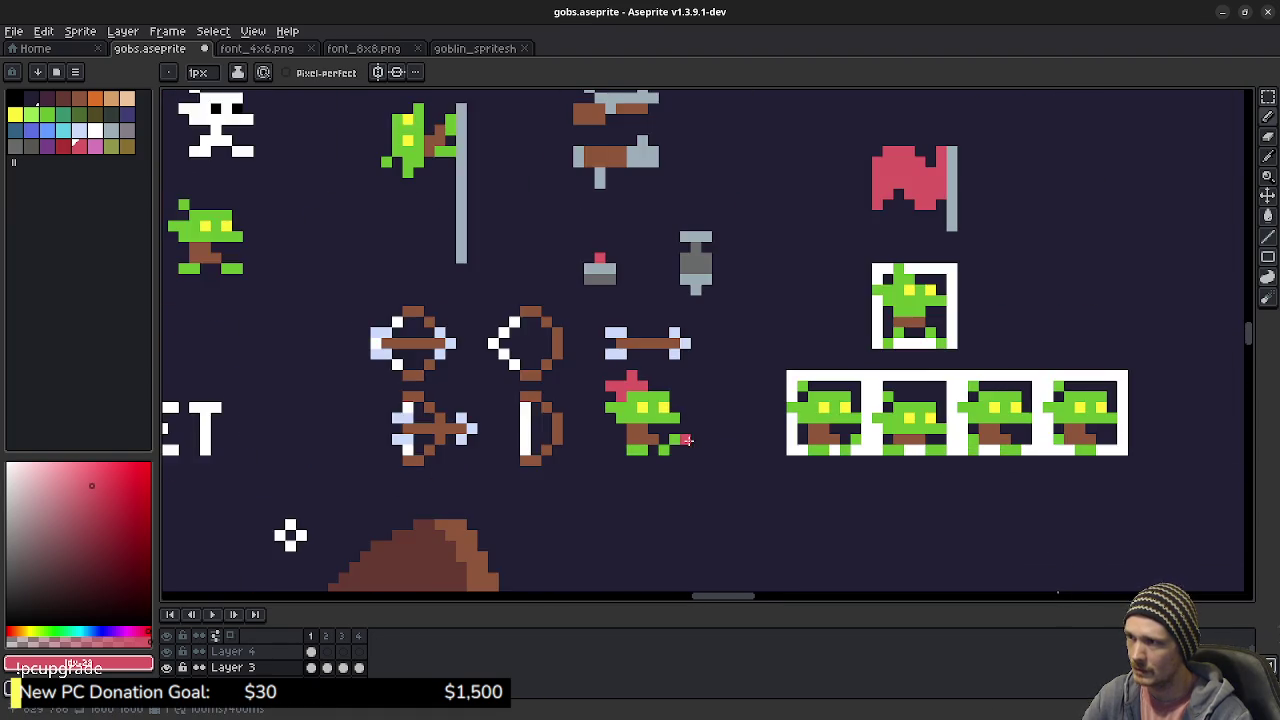
{"action": "scroll", "coordinate": [715, 441], "scroll_direction": "down", "scroll_amount": 1}
{"action": "scroll", "coordinate": [715, 441], "scroll_direction": "up", "scroll_amount": 1}
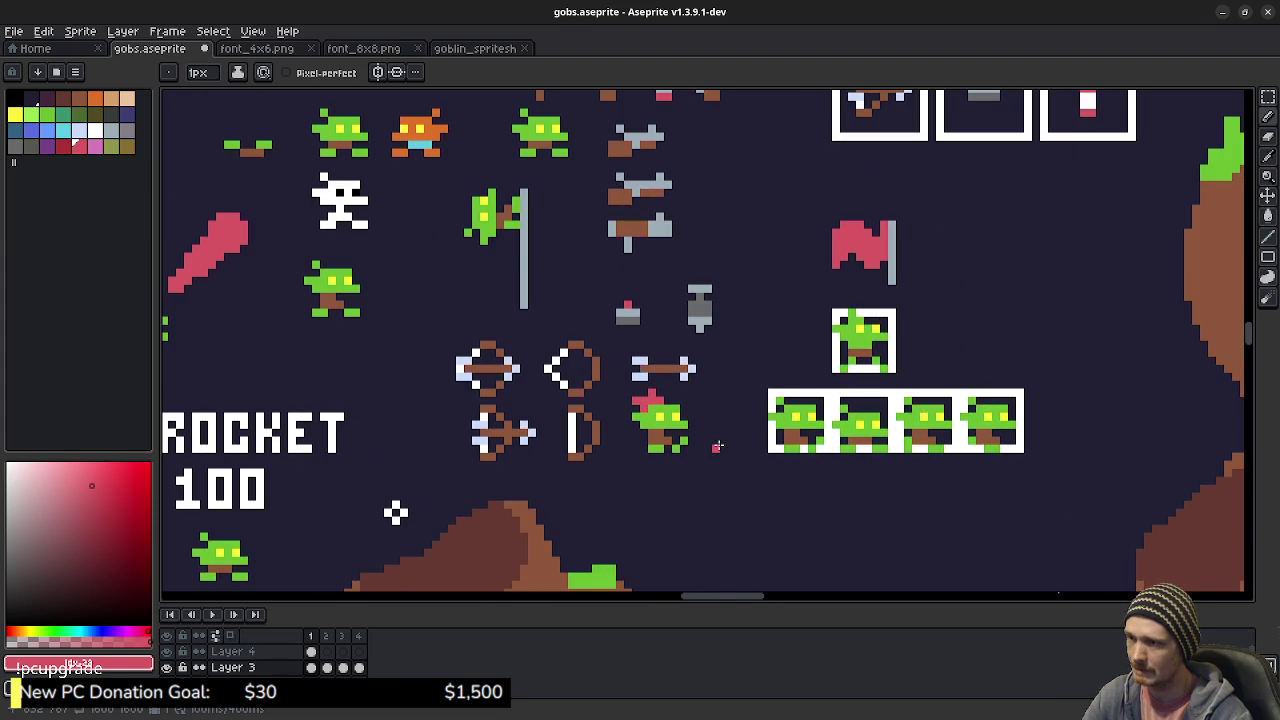
{"action": "scroll", "coordinate": [716, 447], "scroll_direction": "up", "scroll_amount": 3}
{"action": "key", "text": "ctrl+z"}
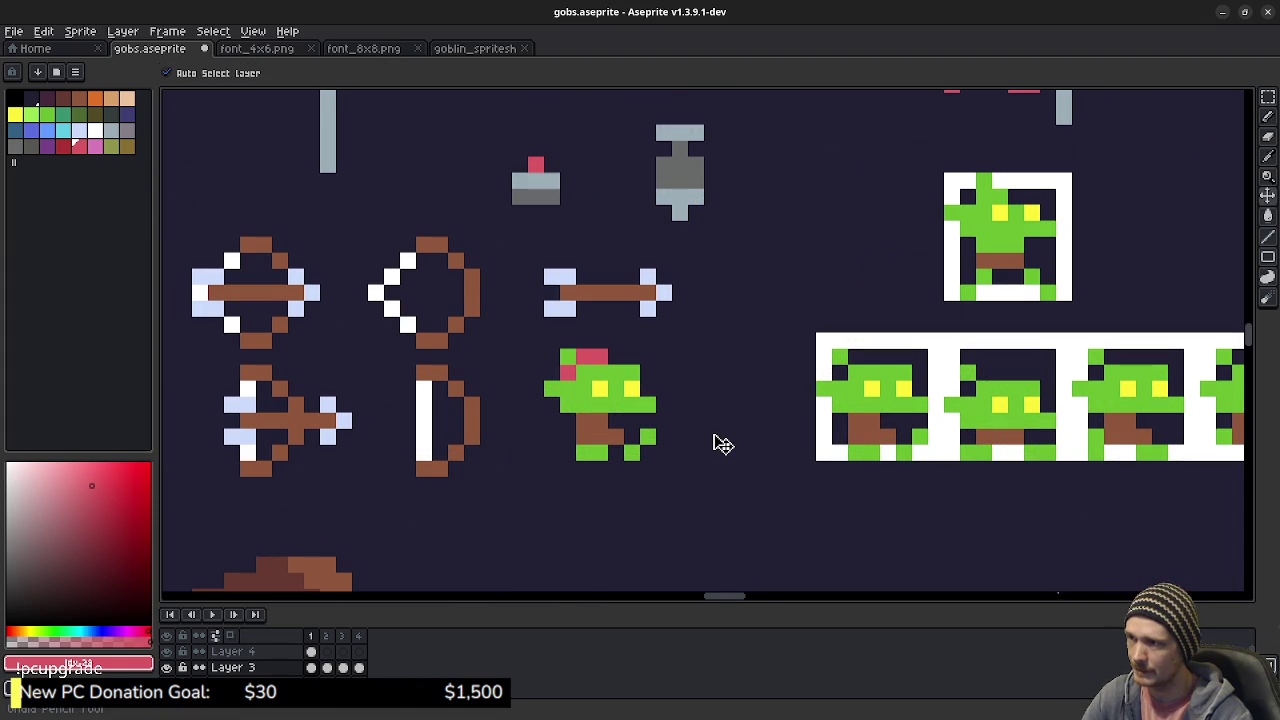
{"action": "key", "text": "ctrl+z"}
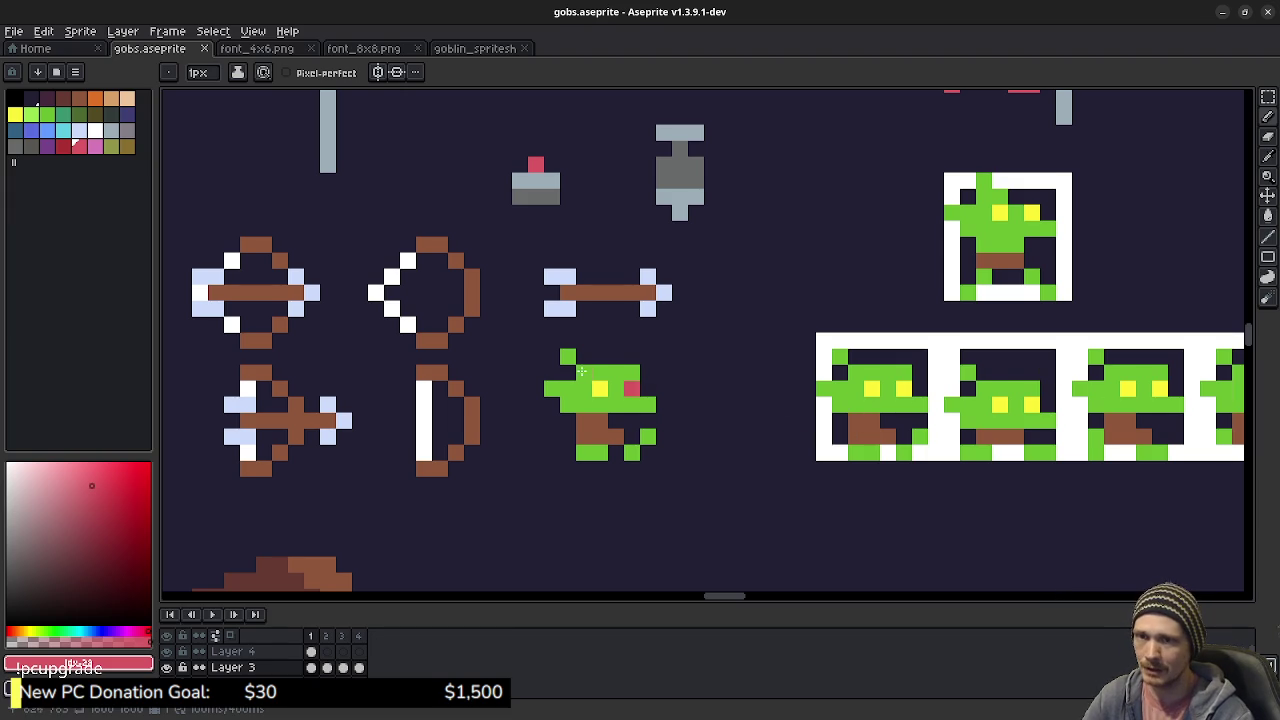
- Extend the red hat one pixel left, then undo it to restore the goblin
{"action": "mouse_move", "coordinate": [588, 358]}
{"action": "left_mouse_down"}
{"action": "mouse_move", "coordinate": [568, 357]}
{"action": "mouse_move", "coordinate": [582, 341]}
{"action": "left_mouse_up"}
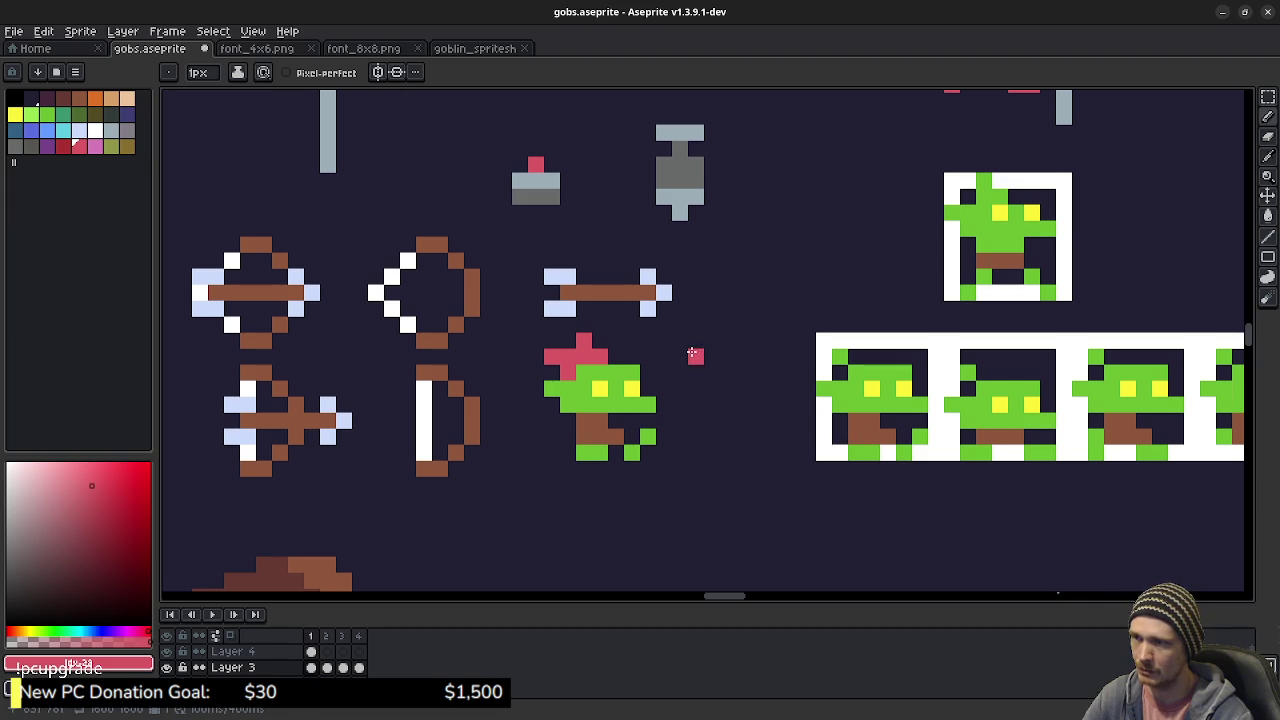
{"action": "key", "text": "v"}
{"action": "key", "text": "ctrl+z"}
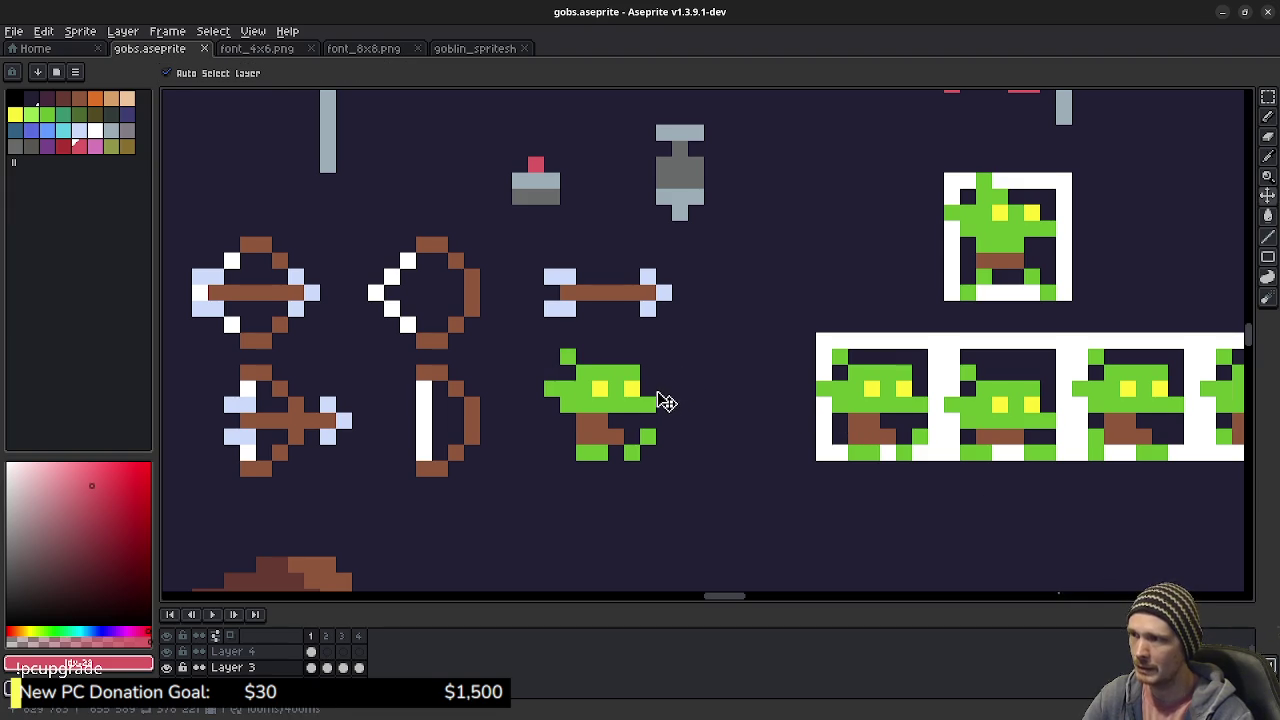
{"action": "key", "text": "b"}
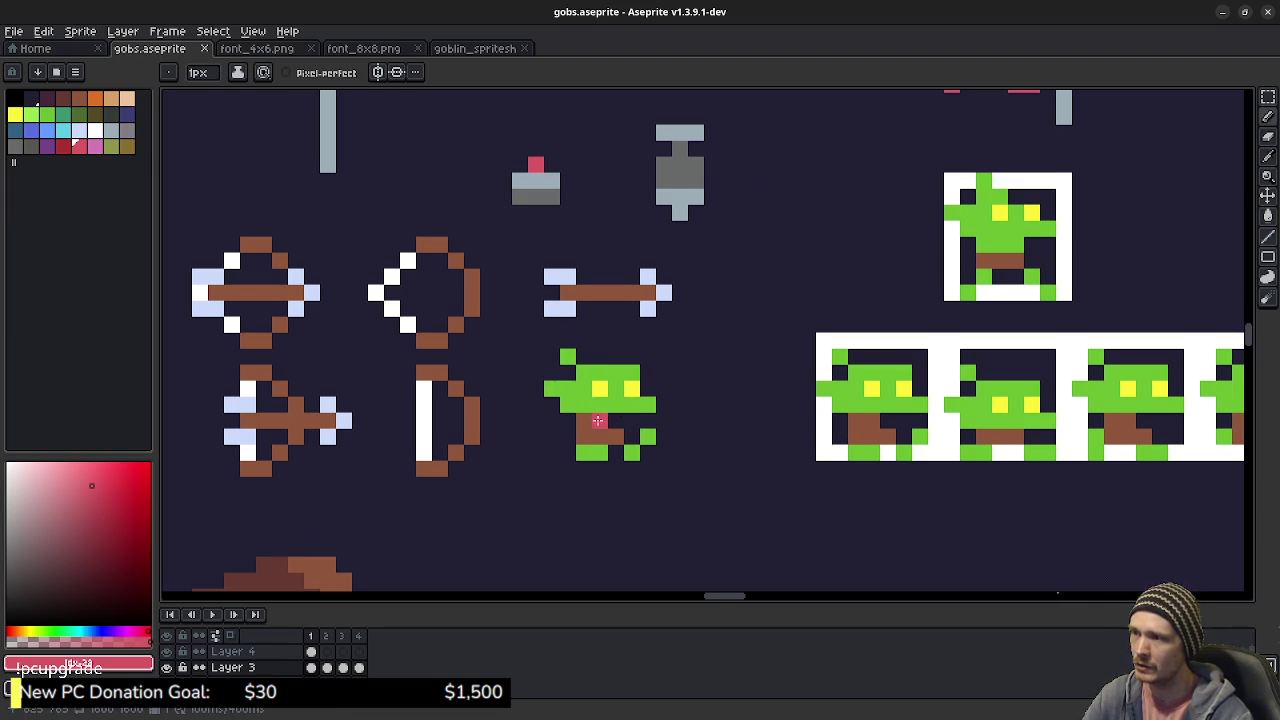
{"action": "scroll", "coordinate": [598, 421], "scroll_direction": "up", "scroll_amount": 3}
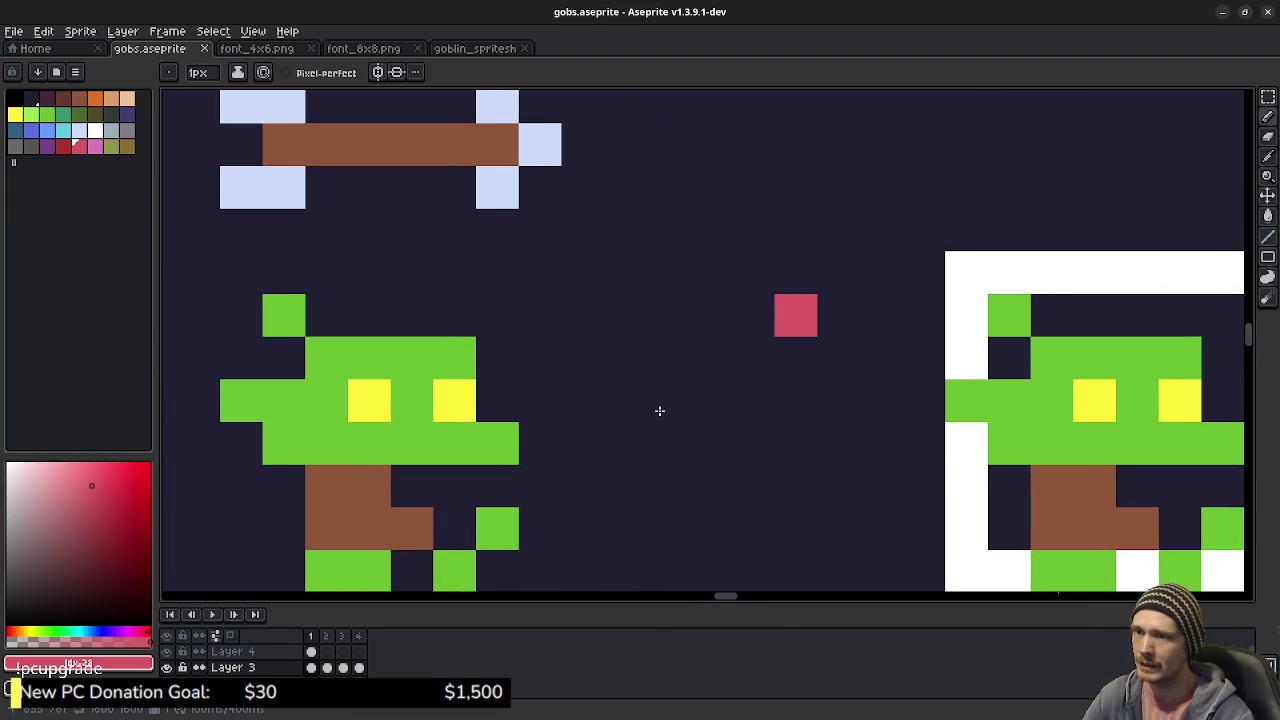
{"action": "scroll", "coordinate": [877, 397], "scroll_direction": "left", "scroll_amount": 3}
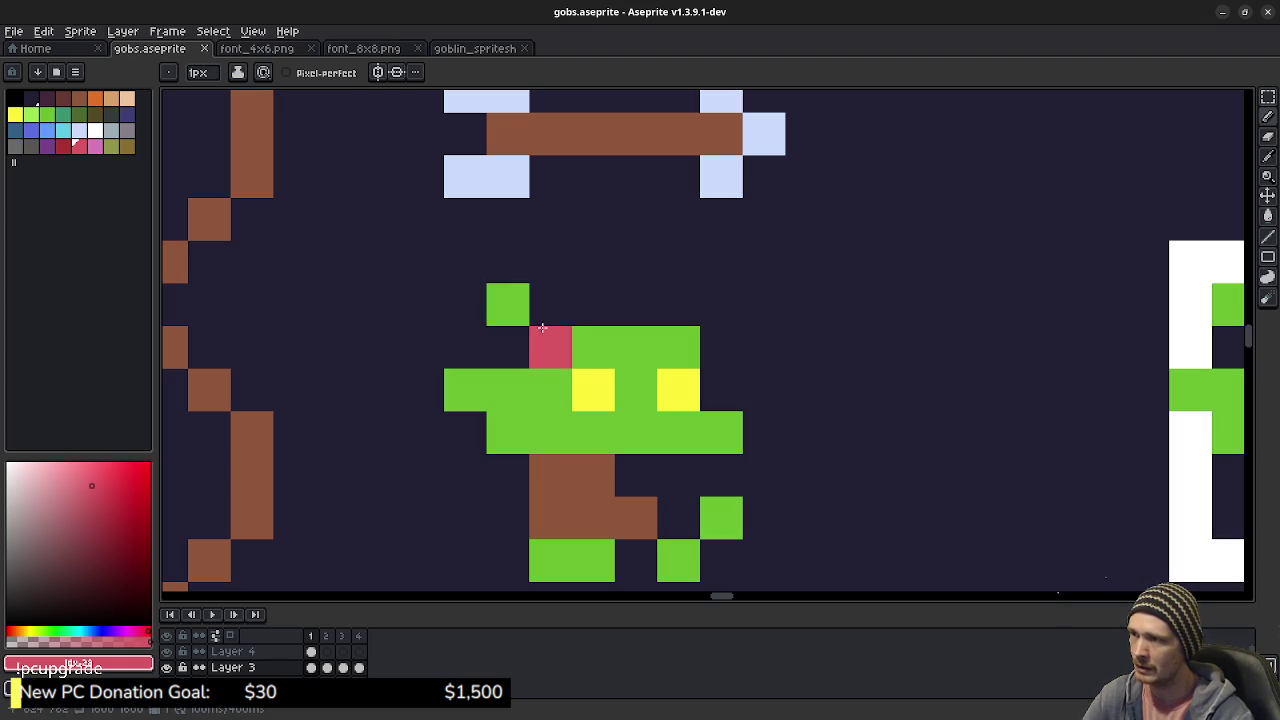
- Test a green pixel beside the goblin's head, undo it, and switch the colour back to red
{"action": "left_click", "coordinate": [566, 331], "text": "alt"}
{"action": "left_click", "coordinate": [556, 318]}
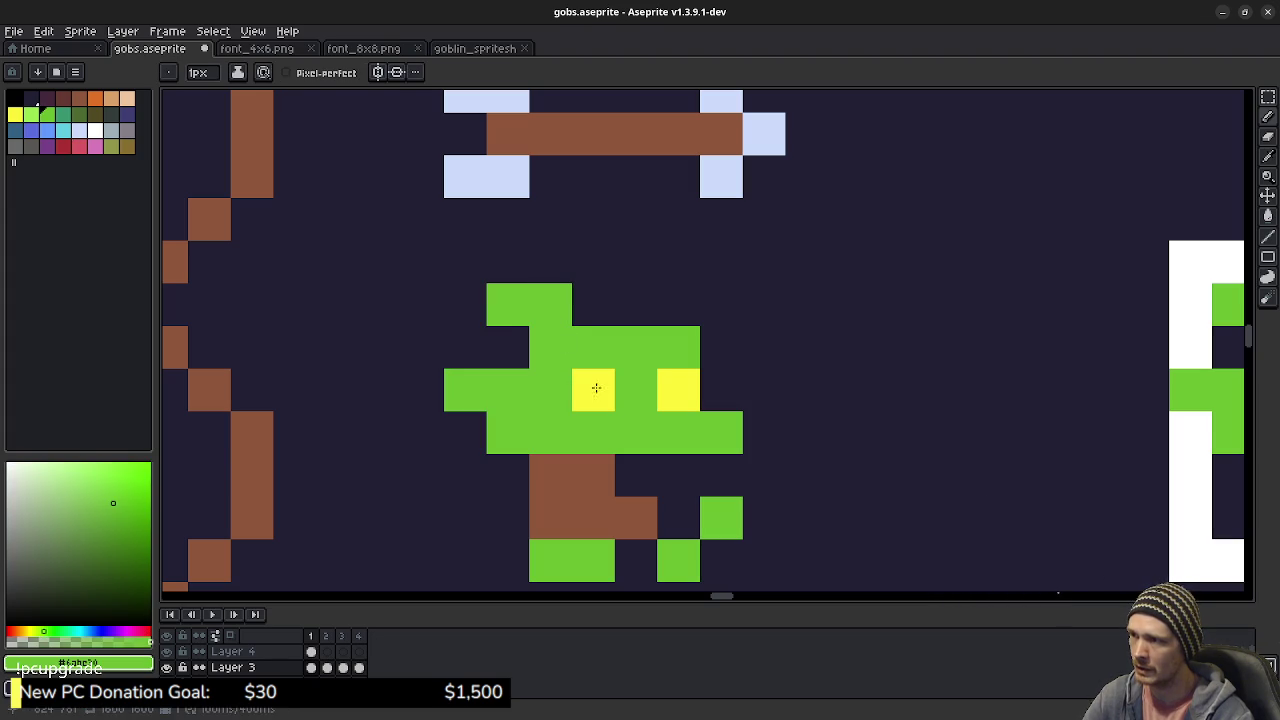
{"action": "key", "text": "ctrl+z"}
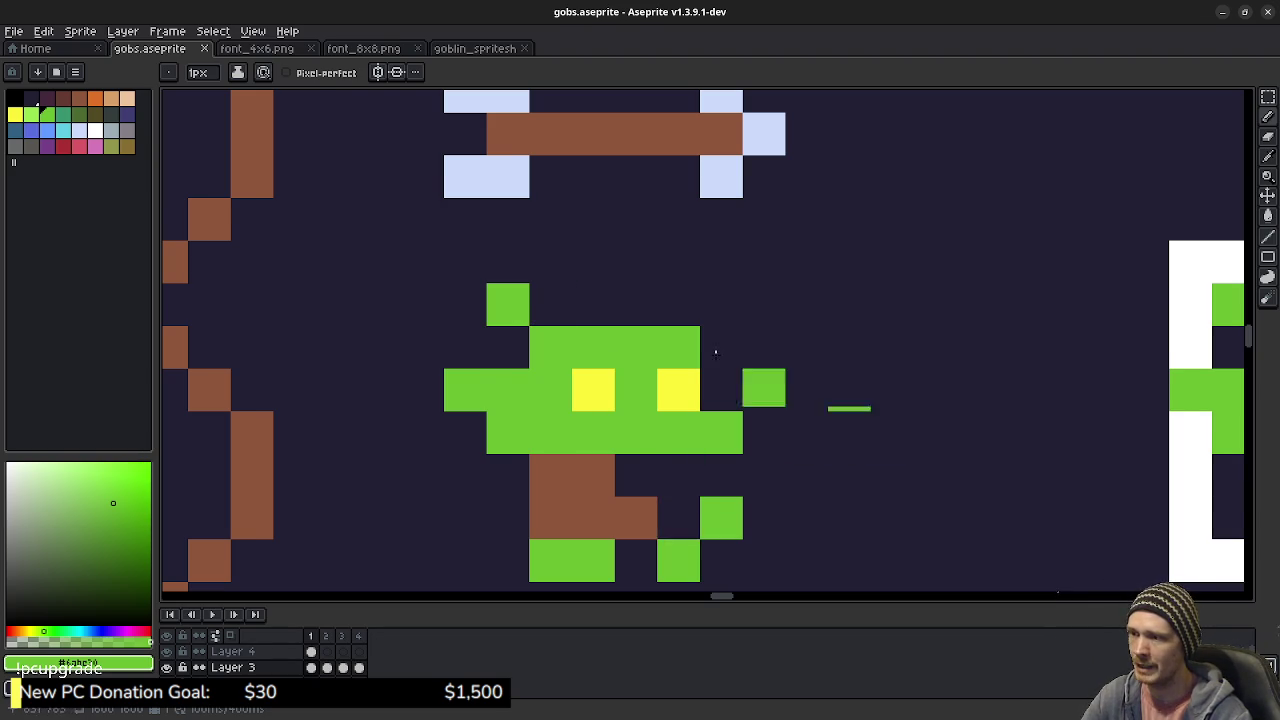
{"action": "scroll", "coordinate": [710, 355], "scroll_direction": "down", "scroll_amount": 1}
{"action": "left_click", "coordinate": [80, 146]}
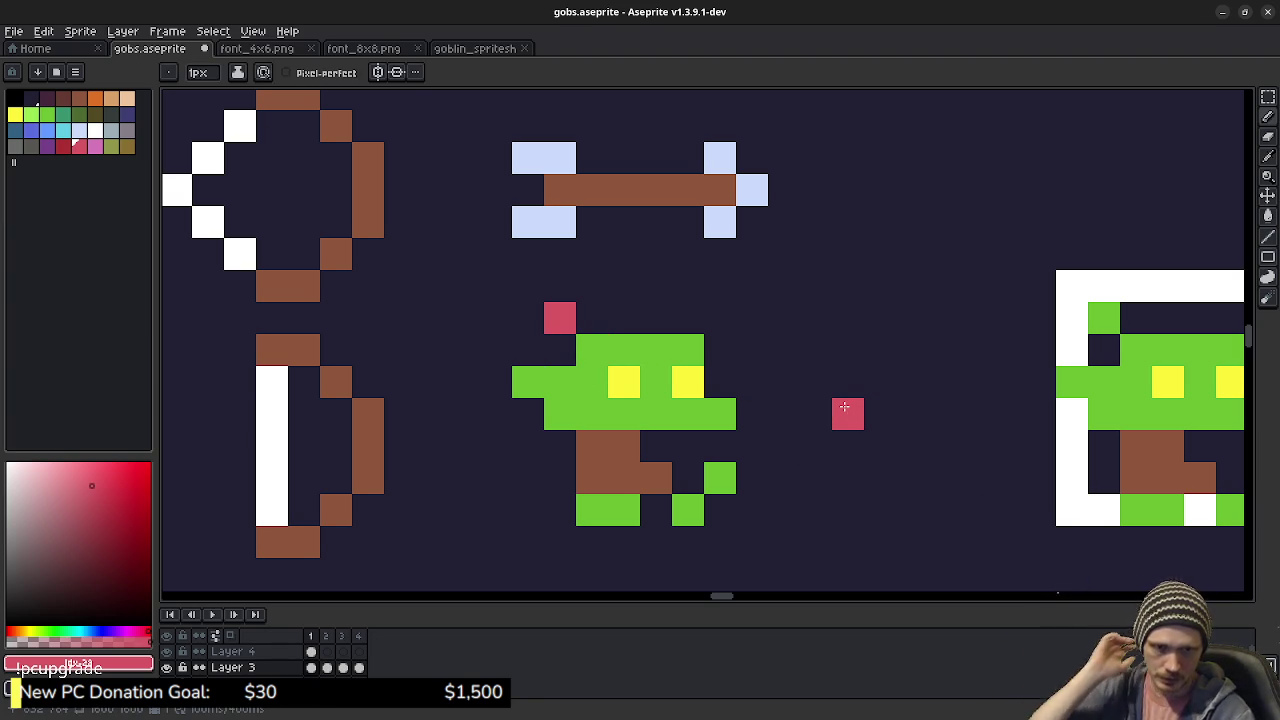
- Play and stop the goblin animation preview
{"action": "scroll", "coordinate": [749, 377], "scroll_direction": "right", "scroll_amount": 2}
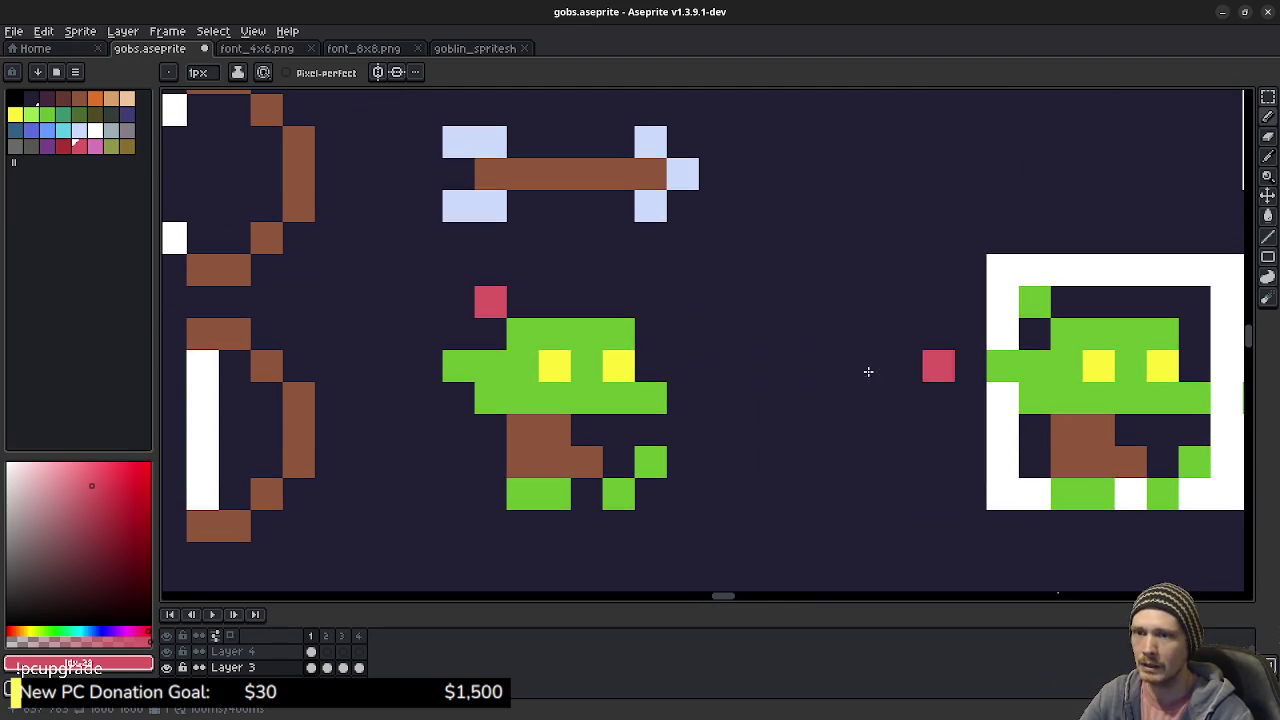
{"action": "left_click", "coordinate": [212, 614]}
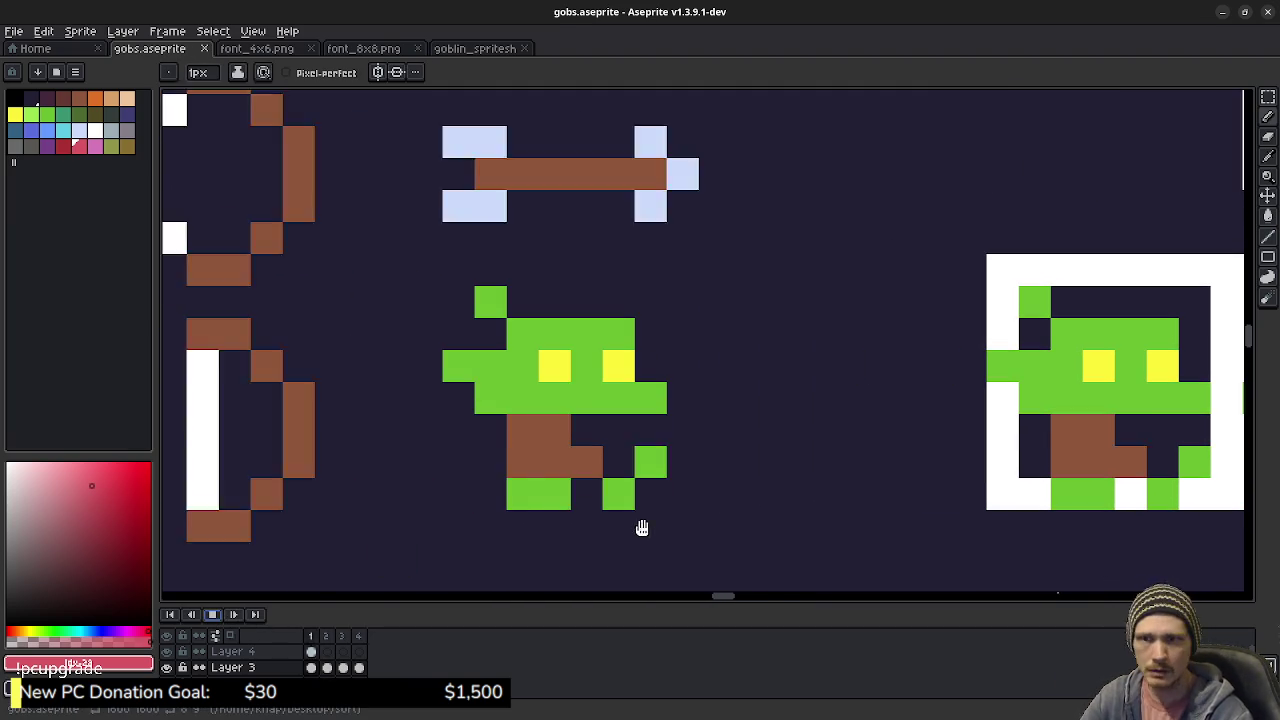
{"action": "left_click", "coordinate": [212, 614]}
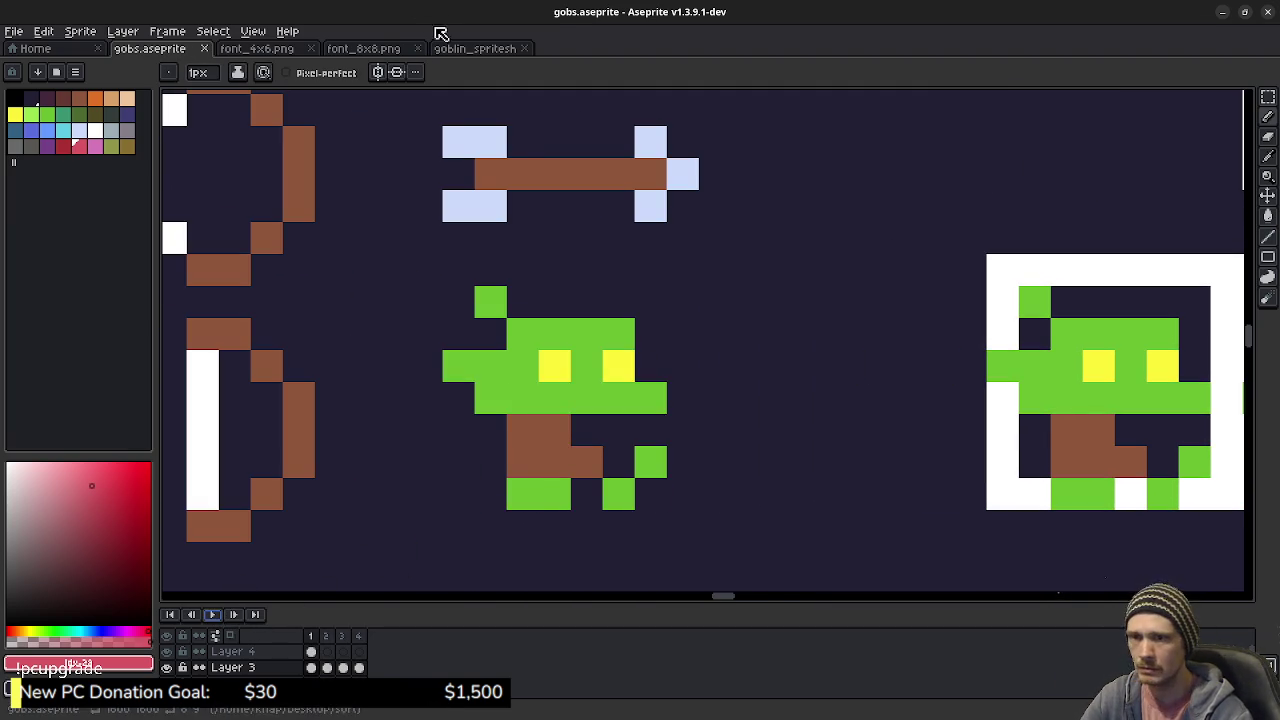
- Check goblin_spritesheet, then return to gobs.aseprite and show frame 2
{"action": "left_click", "coordinate": [470, 50]}
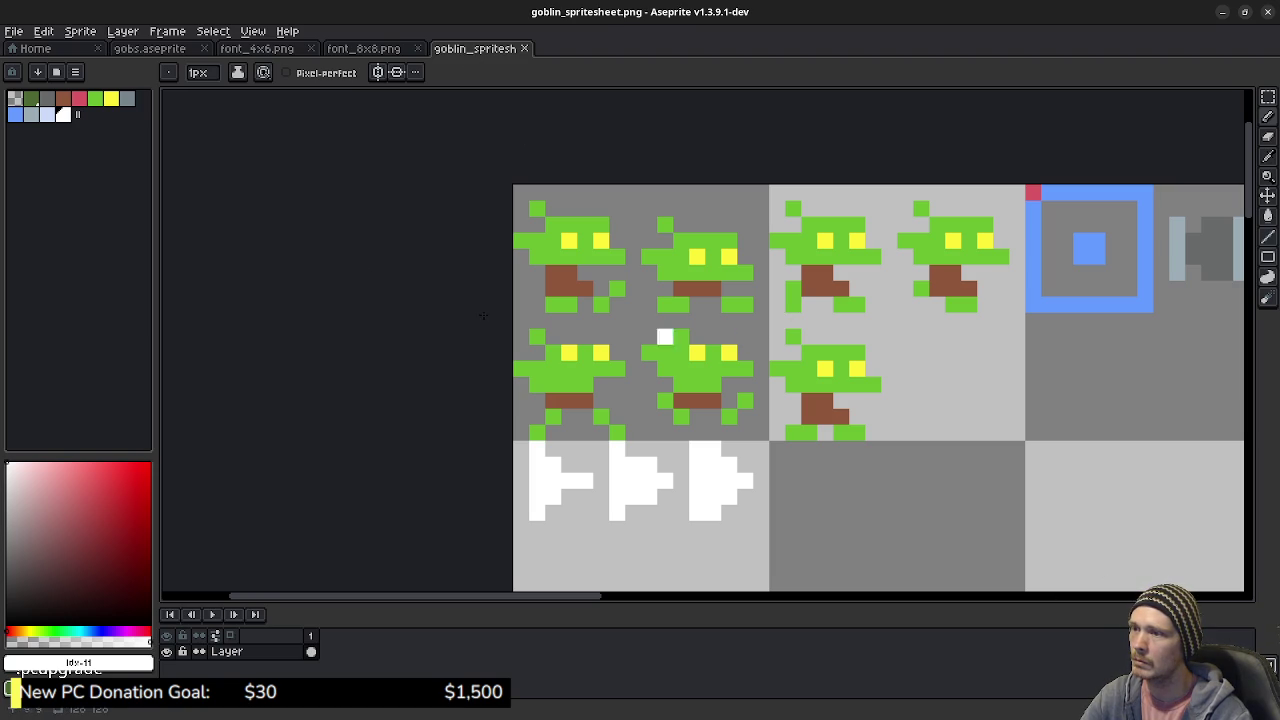
{"action": "left_click", "coordinate": [155, 49]}
{"action": "key", "text": "Left"}
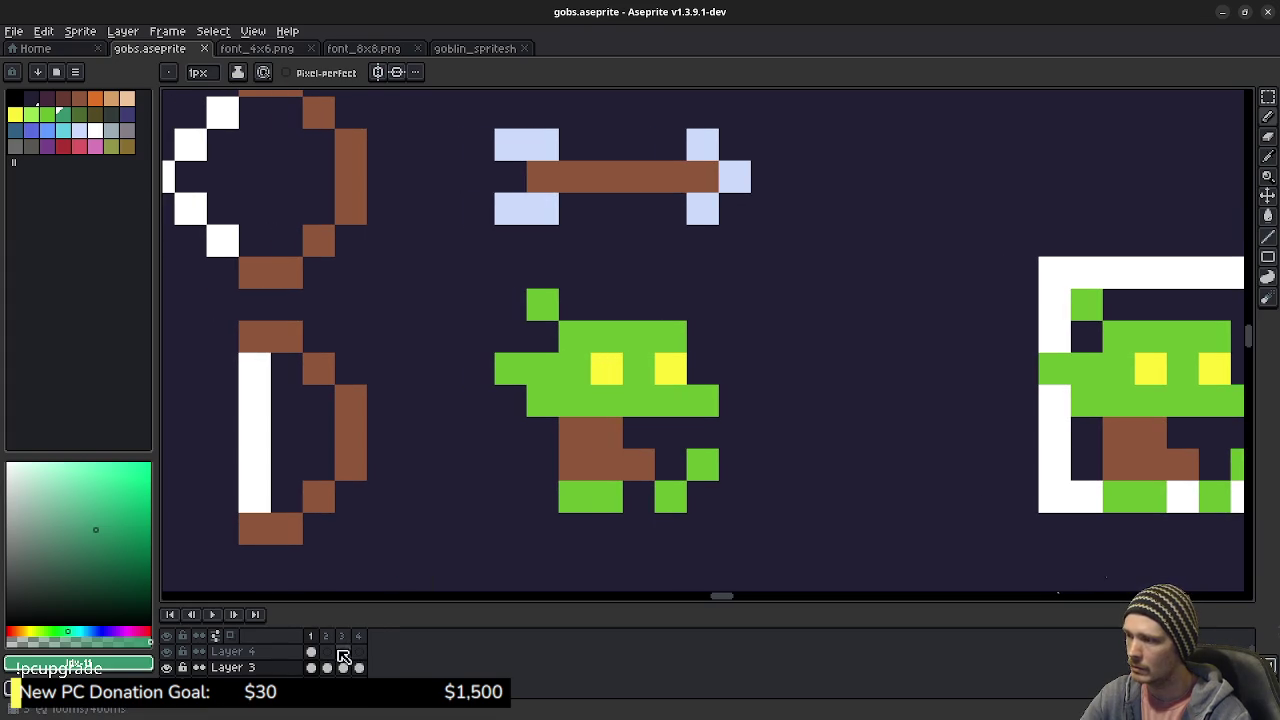
{"action": "left_click", "coordinate": [327, 636]}
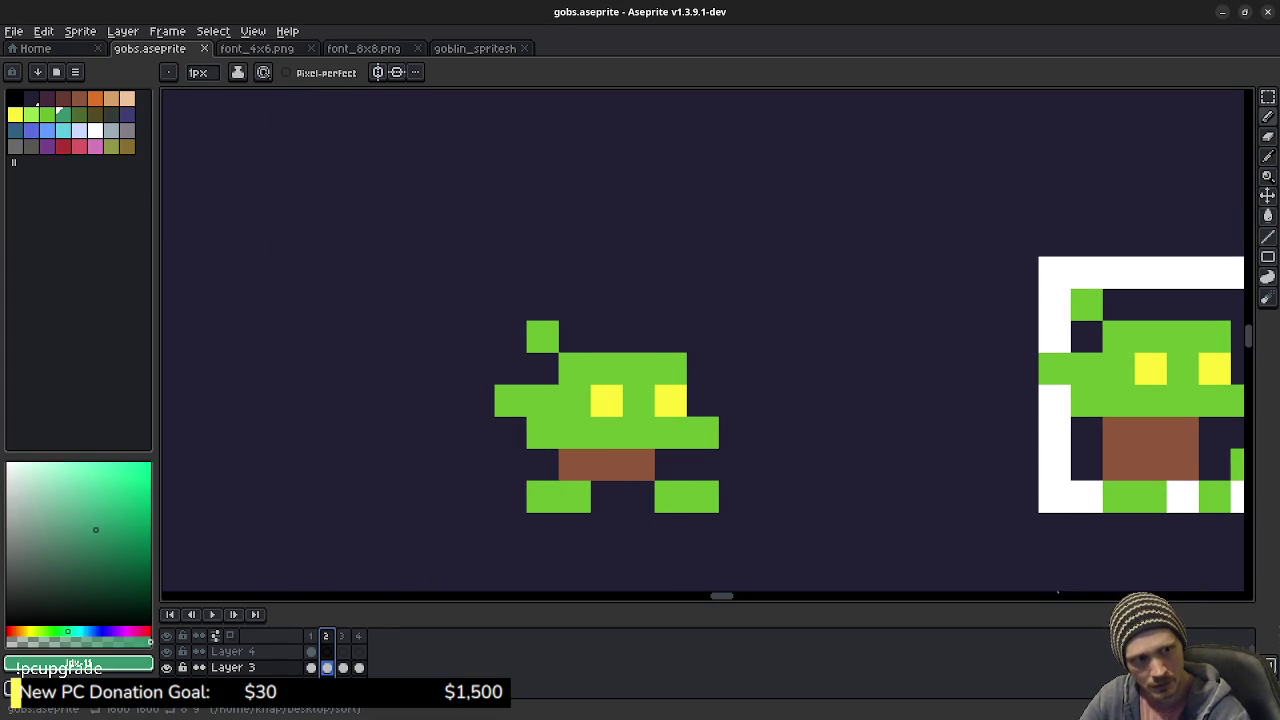
- Add teal marks on the goblin's head, clean up frame 1's stray pixels with green and Eraser, then return to frame 2
{"action": "left_click", "coordinate": [568, 336]}
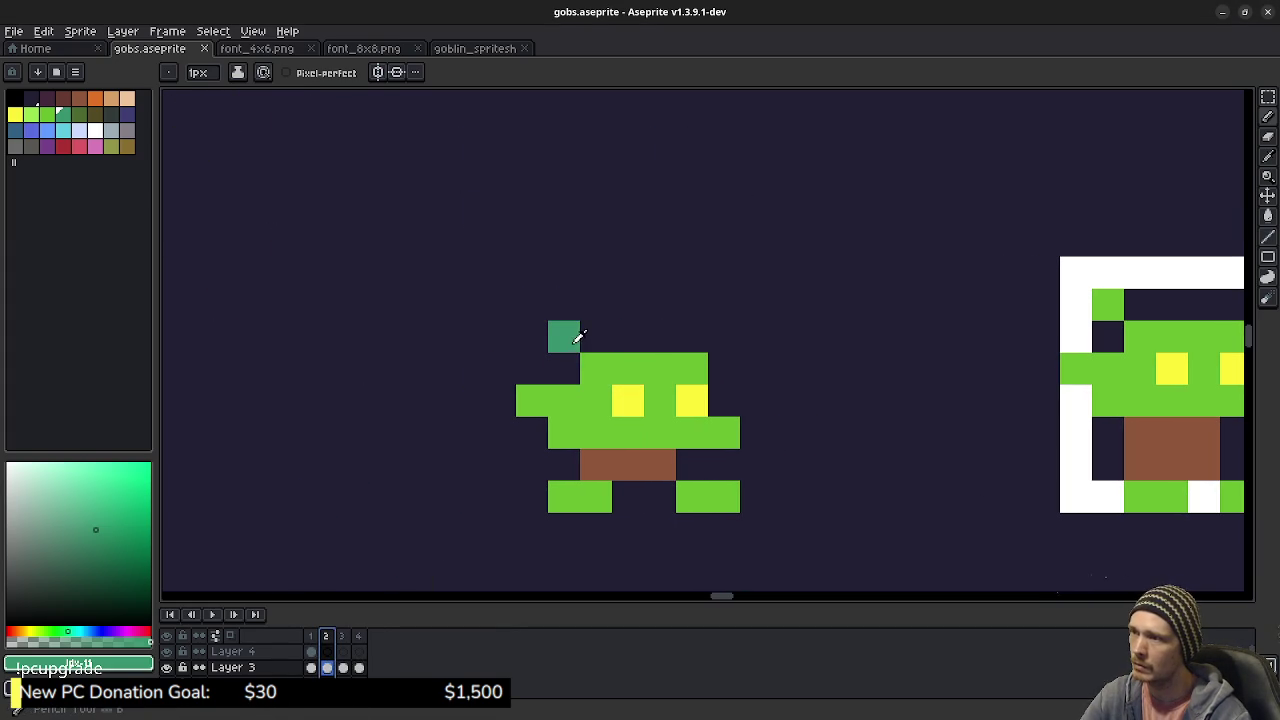
{"action": "left_click", "coordinate": [570, 367]}
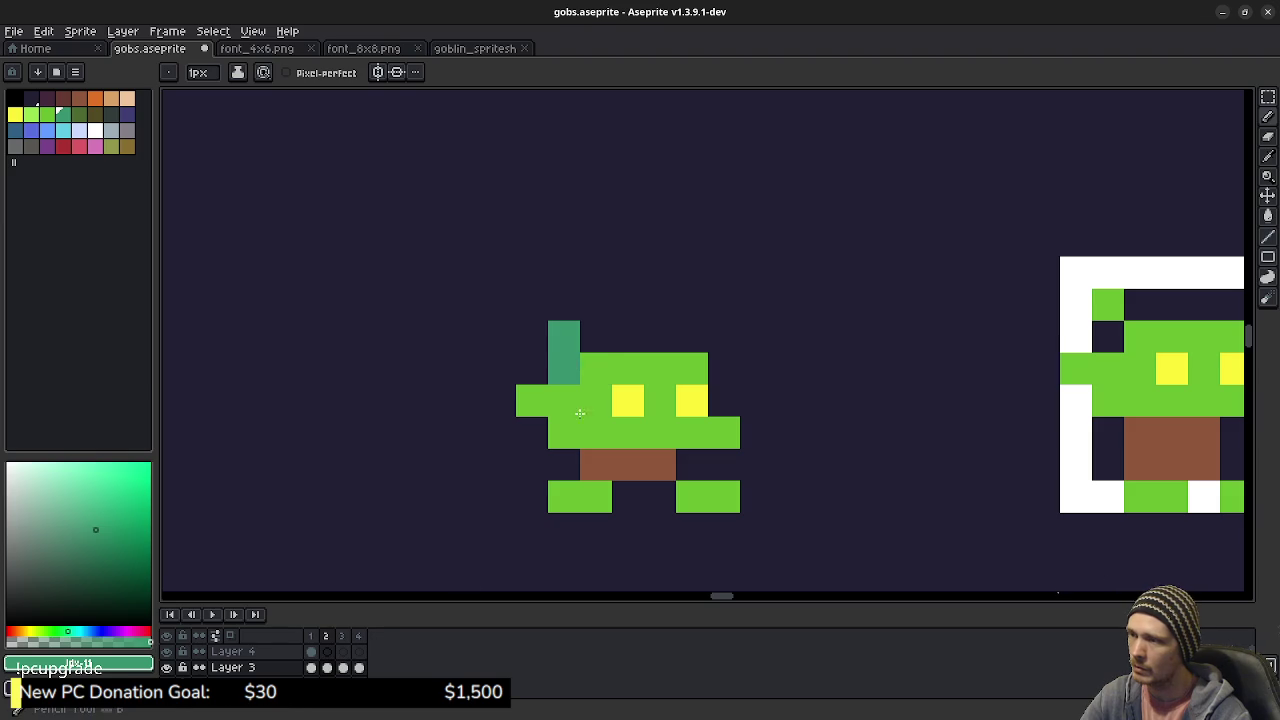
{"action": "left_click", "coordinate": [311, 636]}
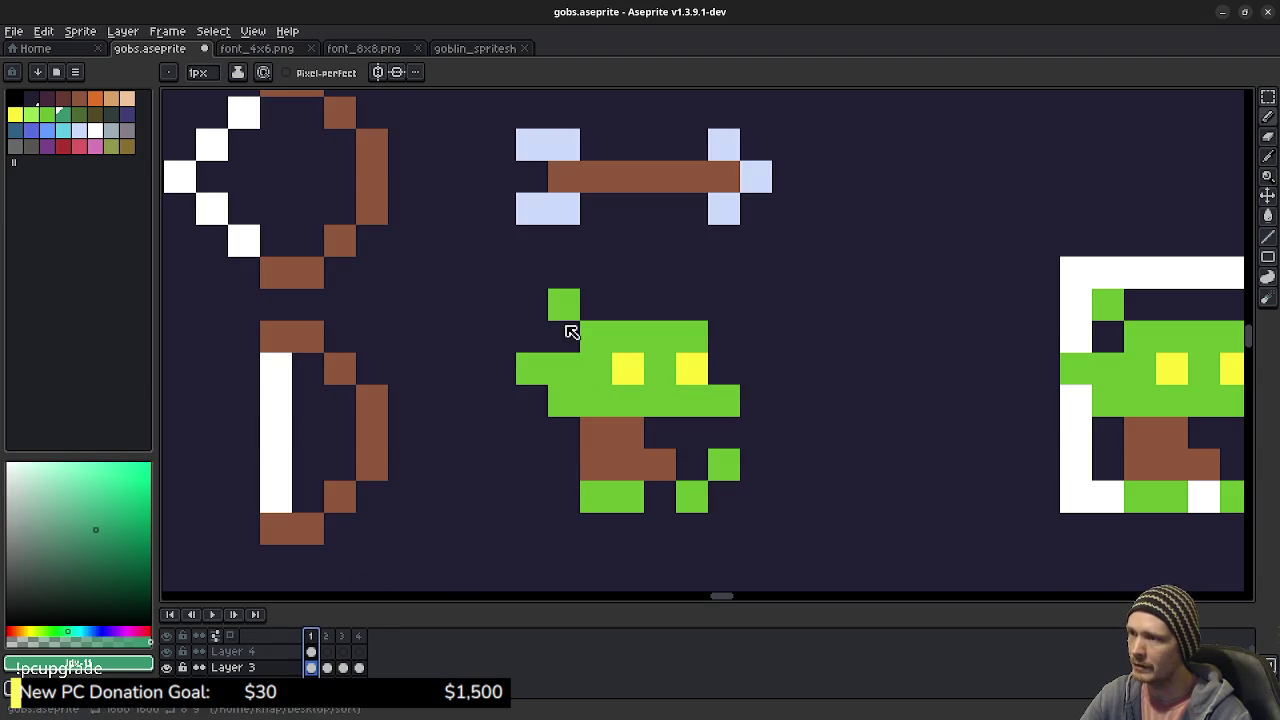
{"action": "left_click_drag", "start_coordinate": [562, 334], "coordinate": [579, 302]}
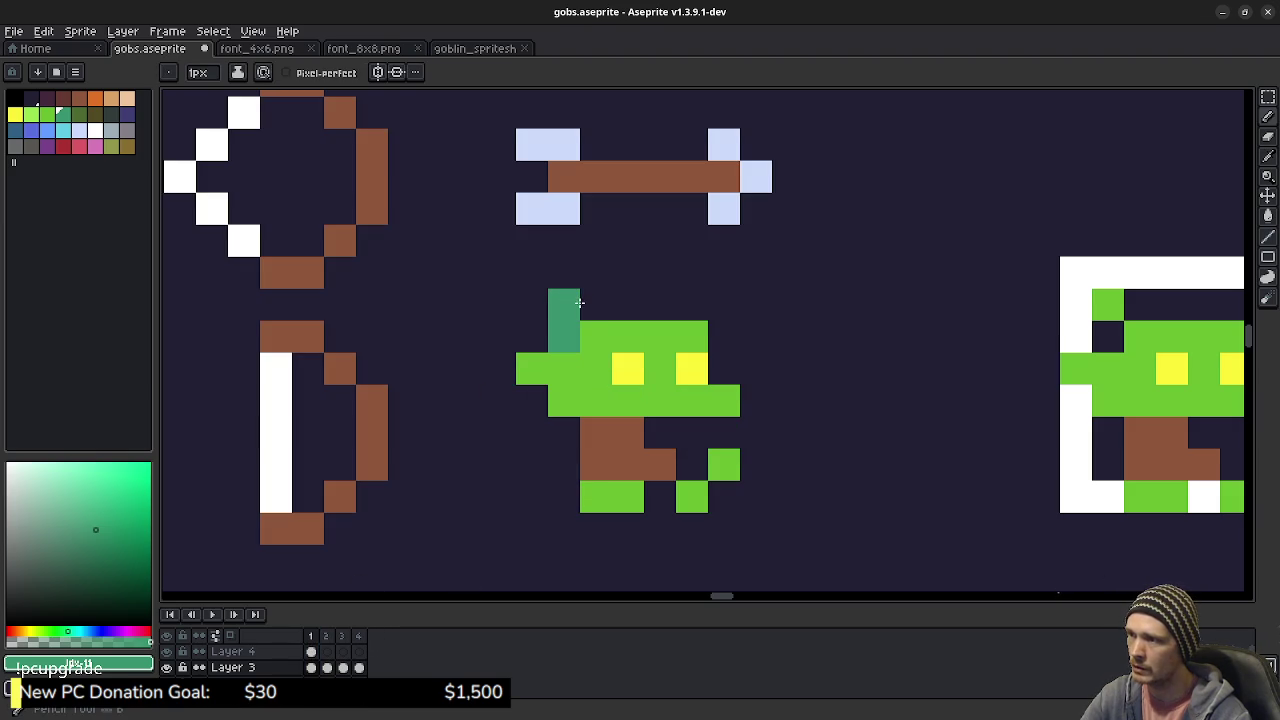
{"action": "left_click", "coordinate": [594, 335], "text": "alt"}
{"action": "left_click", "coordinate": [563, 333]}
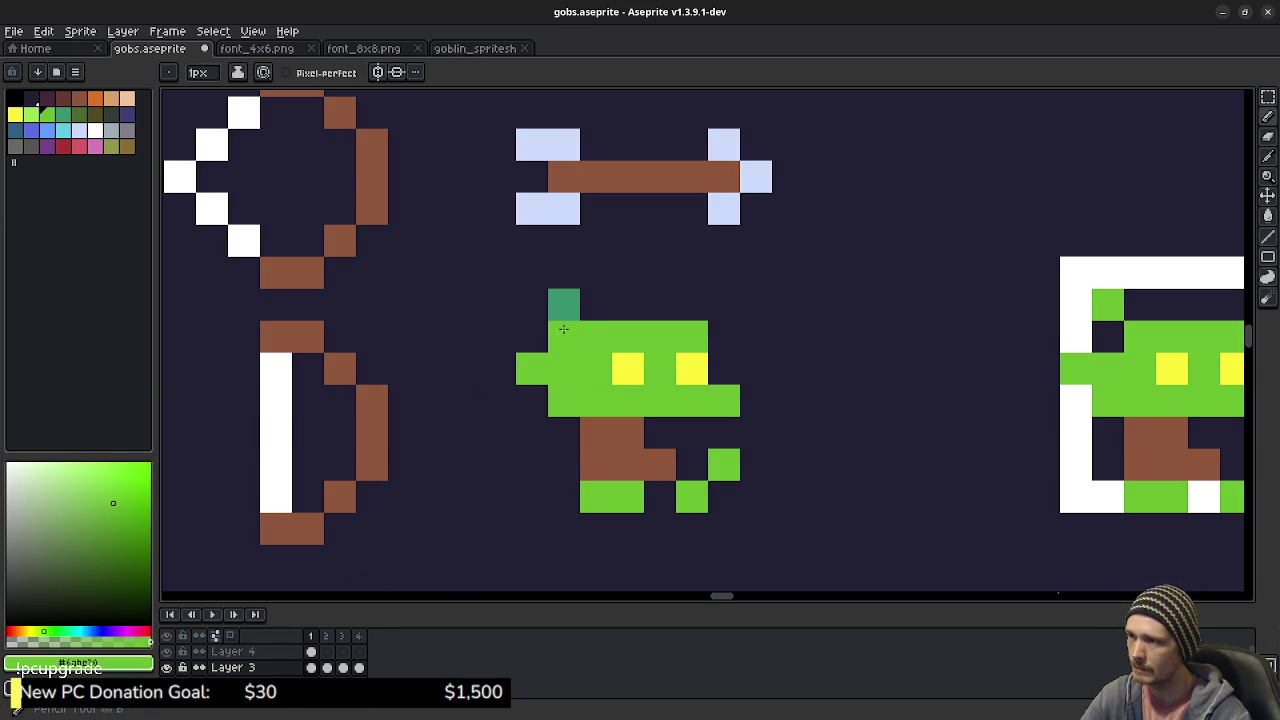
{"action": "key", "text": "e"}
{"action": "left_click", "coordinate": [563, 337]}
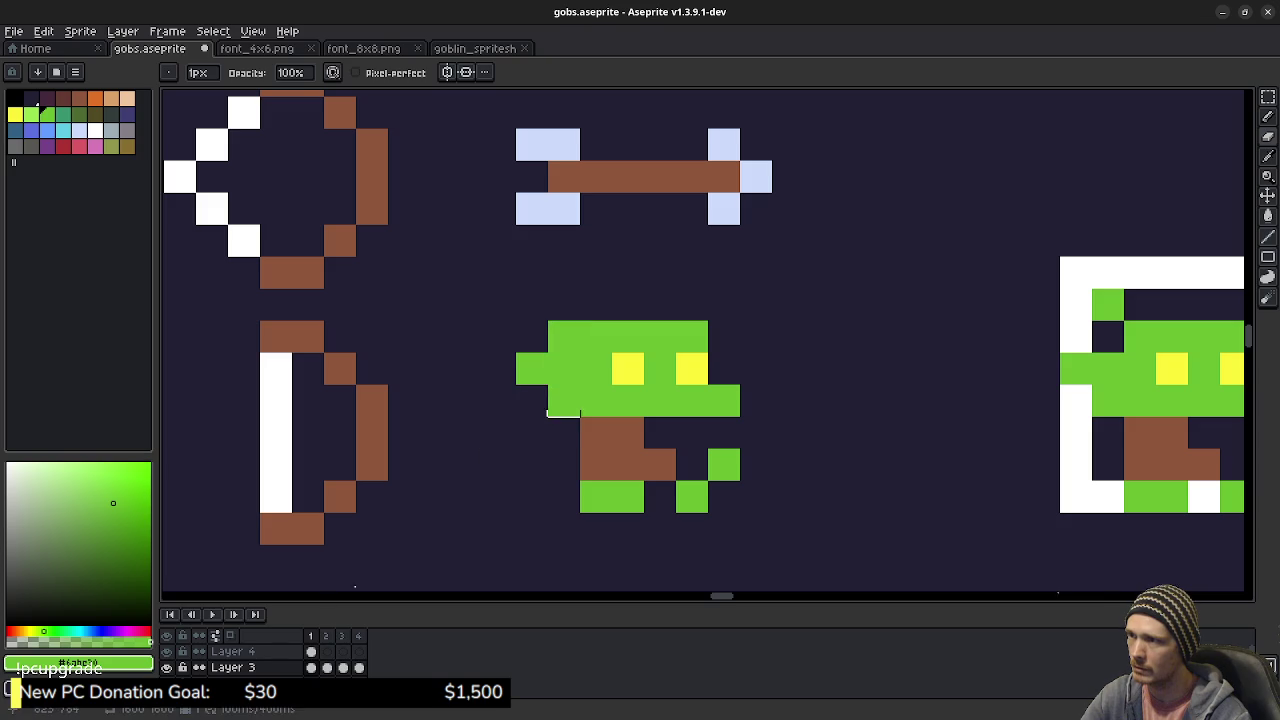
{"action": "left_click", "coordinate": [326, 637]}
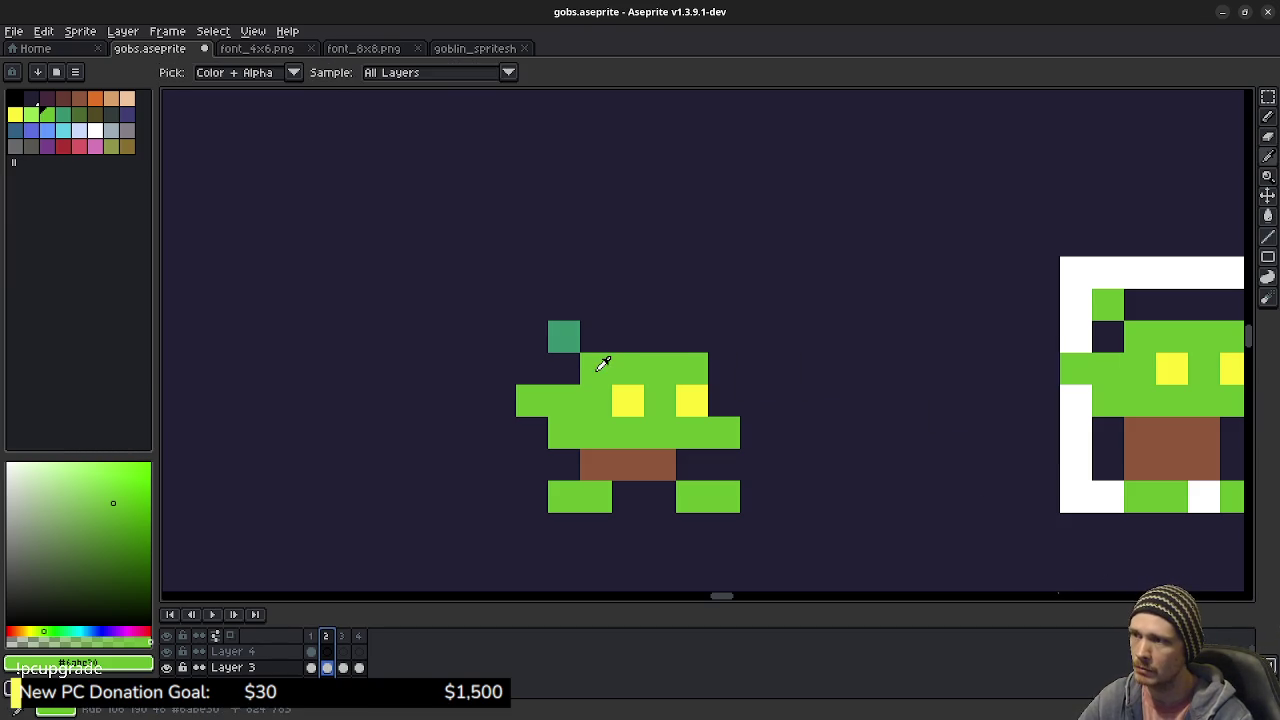
- Erase the top head pixel in frame 3 and preview the walk cycle
{"action": "left_click", "coordinate": [603, 360], "text": "alt"}
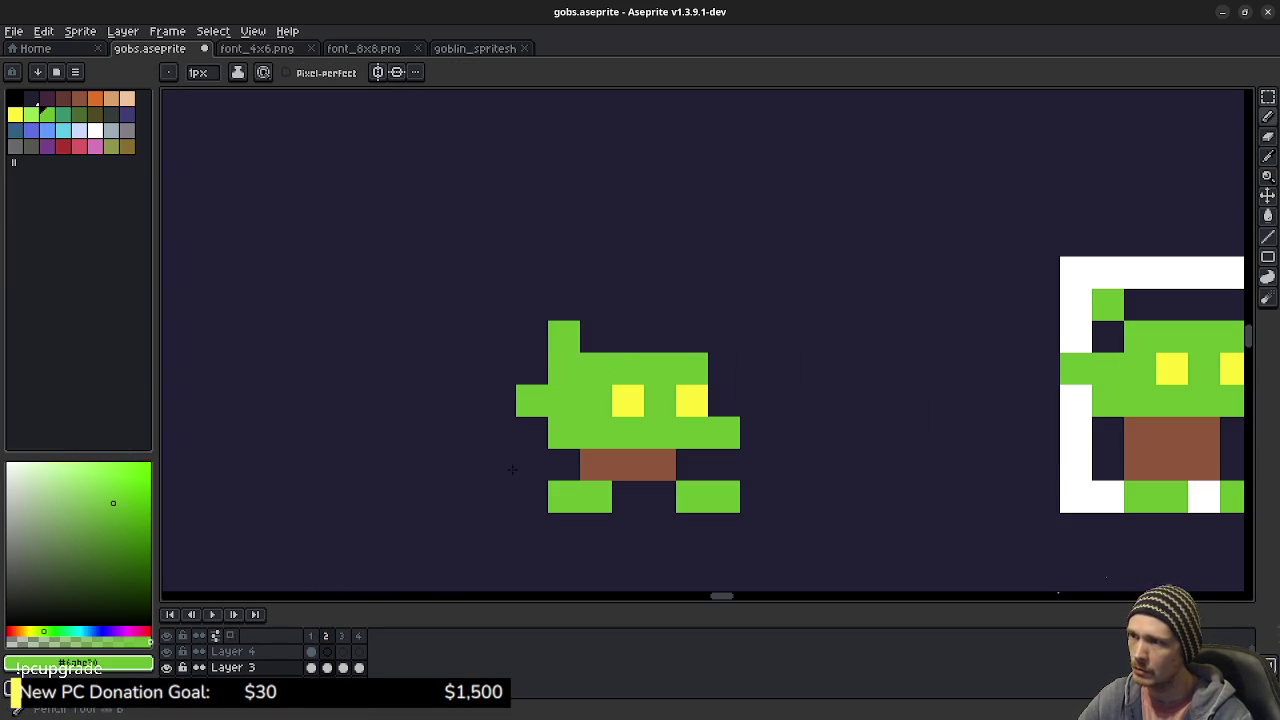
{"action": "left_click", "coordinate": [314, 638]}
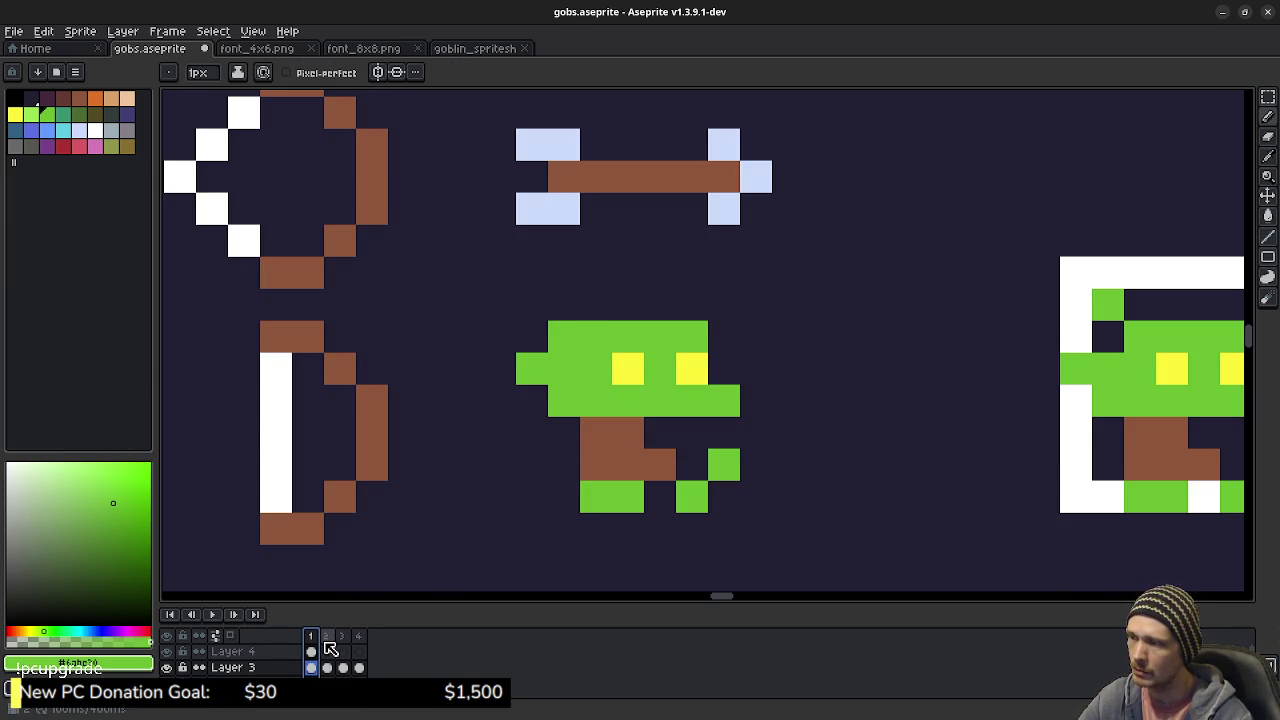
{"action": "left_click", "coordinate": [327, 642]}
{"action": "left_click", "coordinate": [344, 638]}
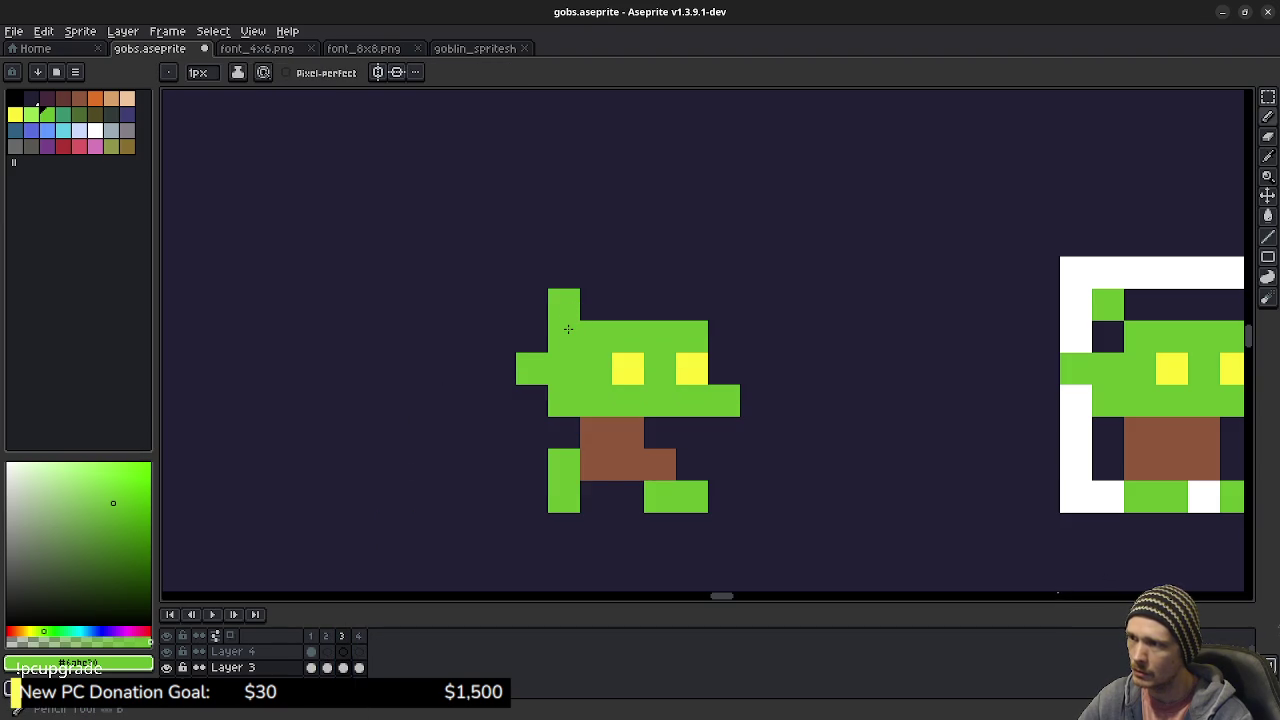
{"action": "left_click", "coordinate": [564, 305]}
{"action": "left_click", "coordinate": [358, 638]}
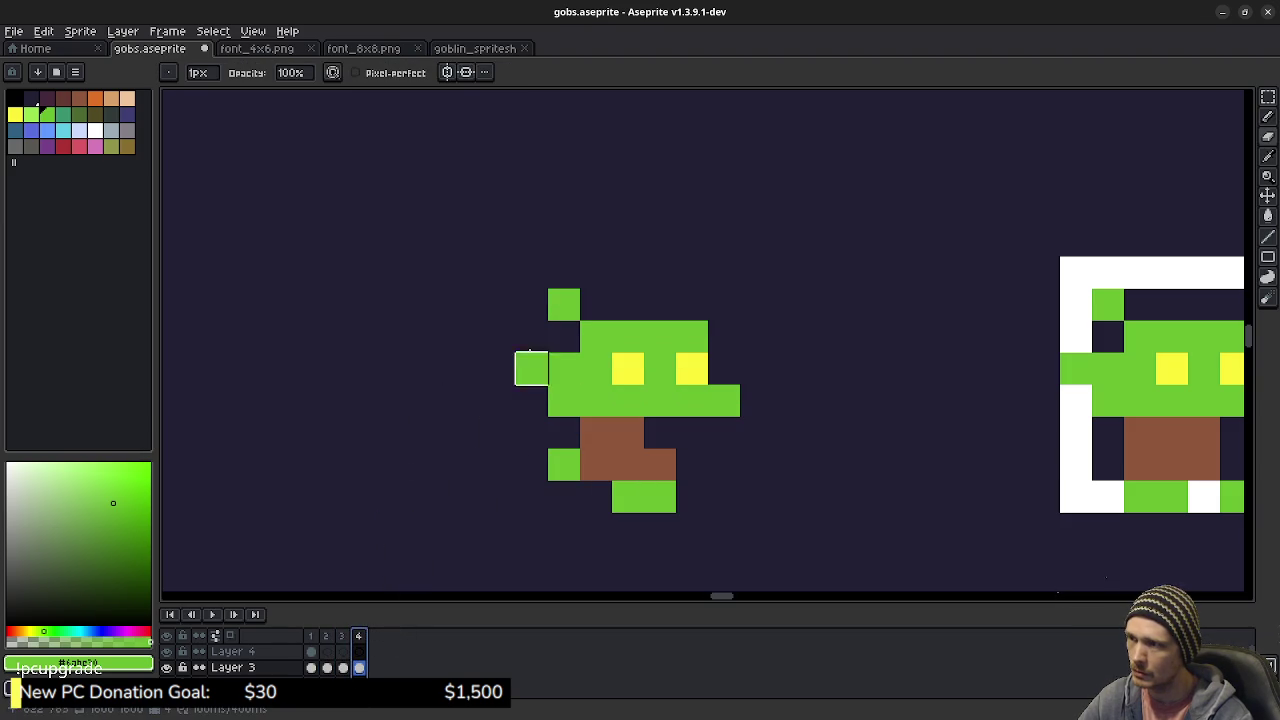
{"action": "left_click", "coordinate": [214, 615]}
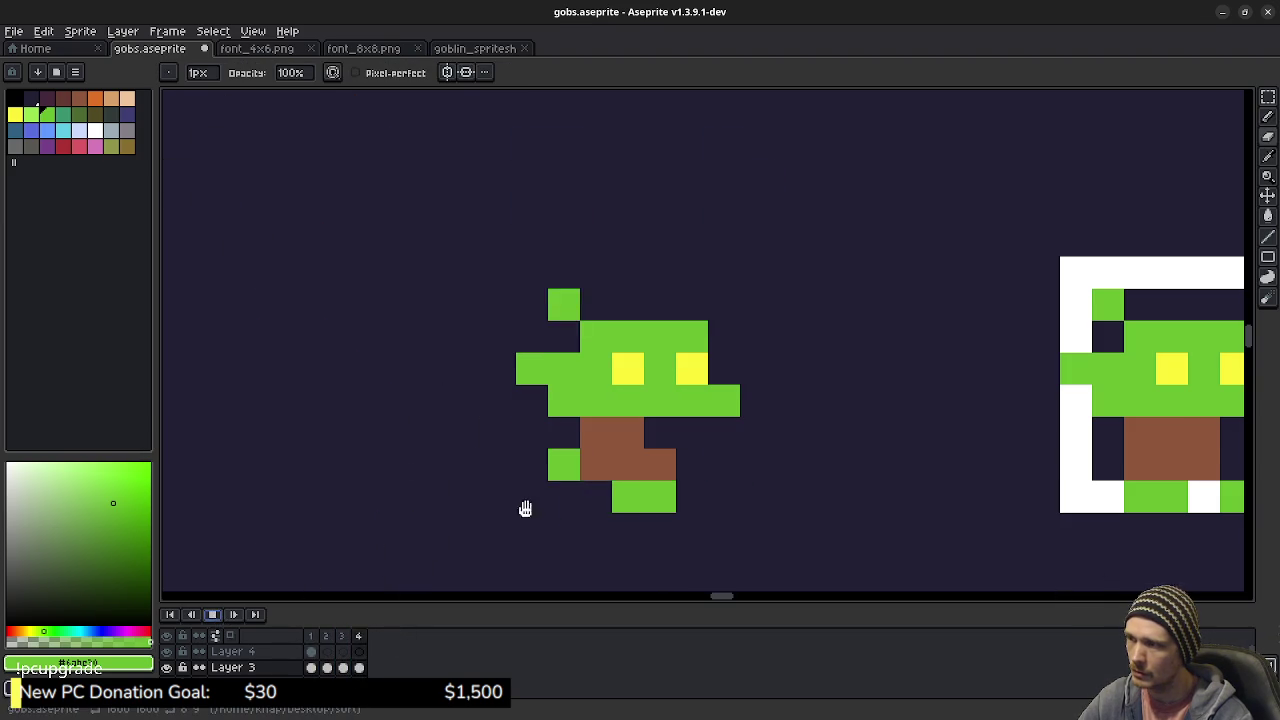
{"action": "left_click", "coordinate": [315, 637]}
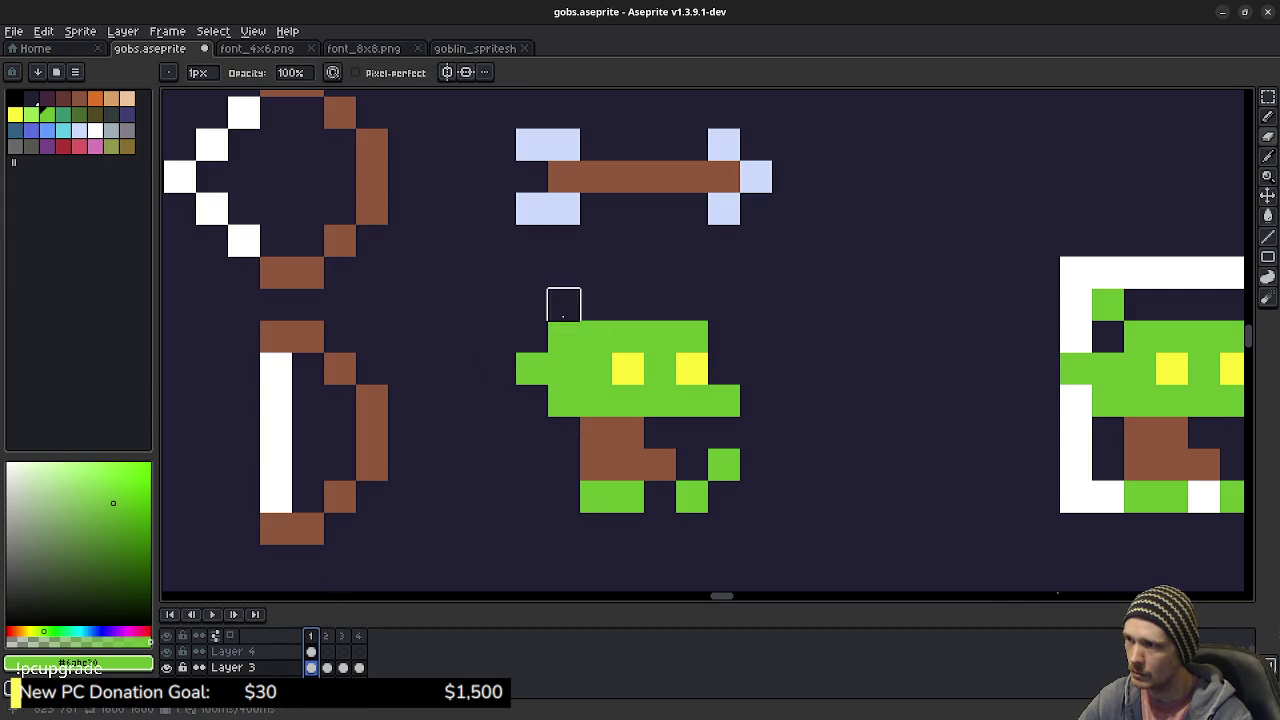
- Move frame 1's head tuft up a pixel and replay the walk
{"action": "left_click", "coordinate": [563, 304]}
{"action": "right_click", "coordinate": [564, 338]}
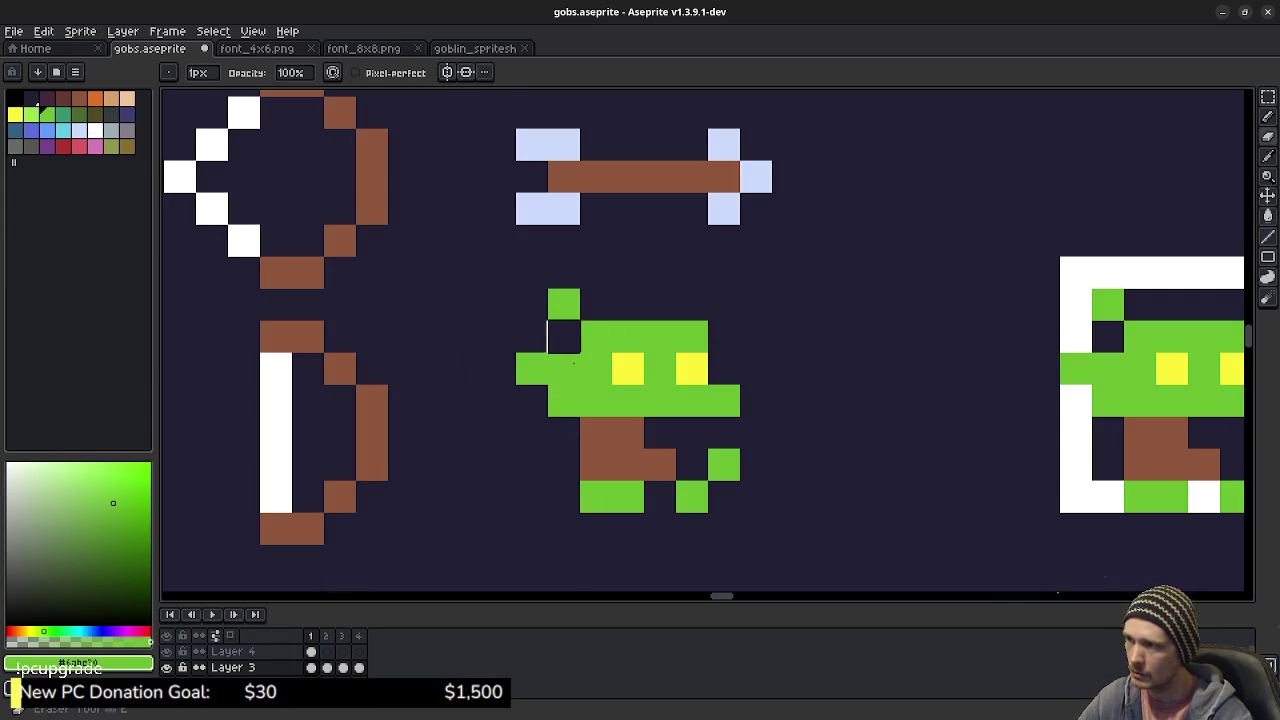
{"action": "left_click", "coordinate": [333, 637]}
{"action": "left_click", "coordinate": [343, 637]}
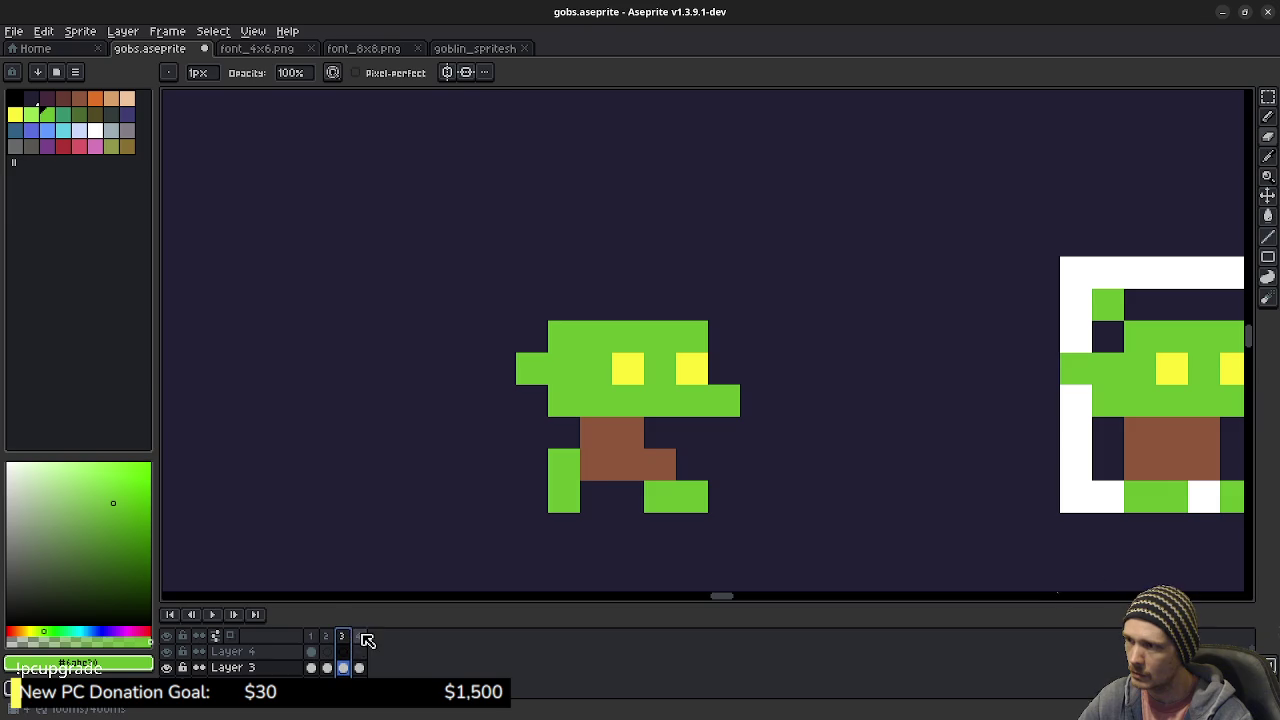
{"action": "left_click", "coordinate": [359, 637]}
{"action": "left_click", "coordinate": [220, 616]}
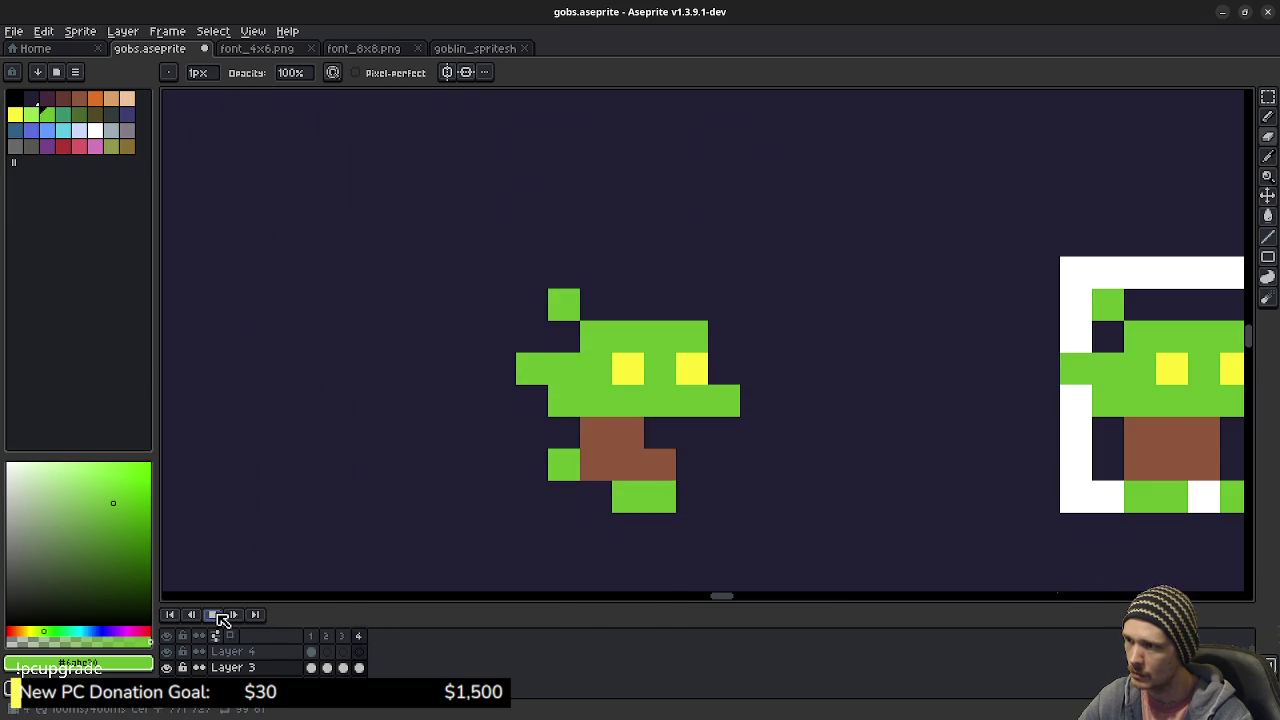
{"action": "scroll", "coordinate": [719, 455], "scroll_direction": "down", "scroll_amount": 3}
{"action": "scroll", "coordinate": [719, 455], "scroll_direction": "down", "scroll_amount": 2}
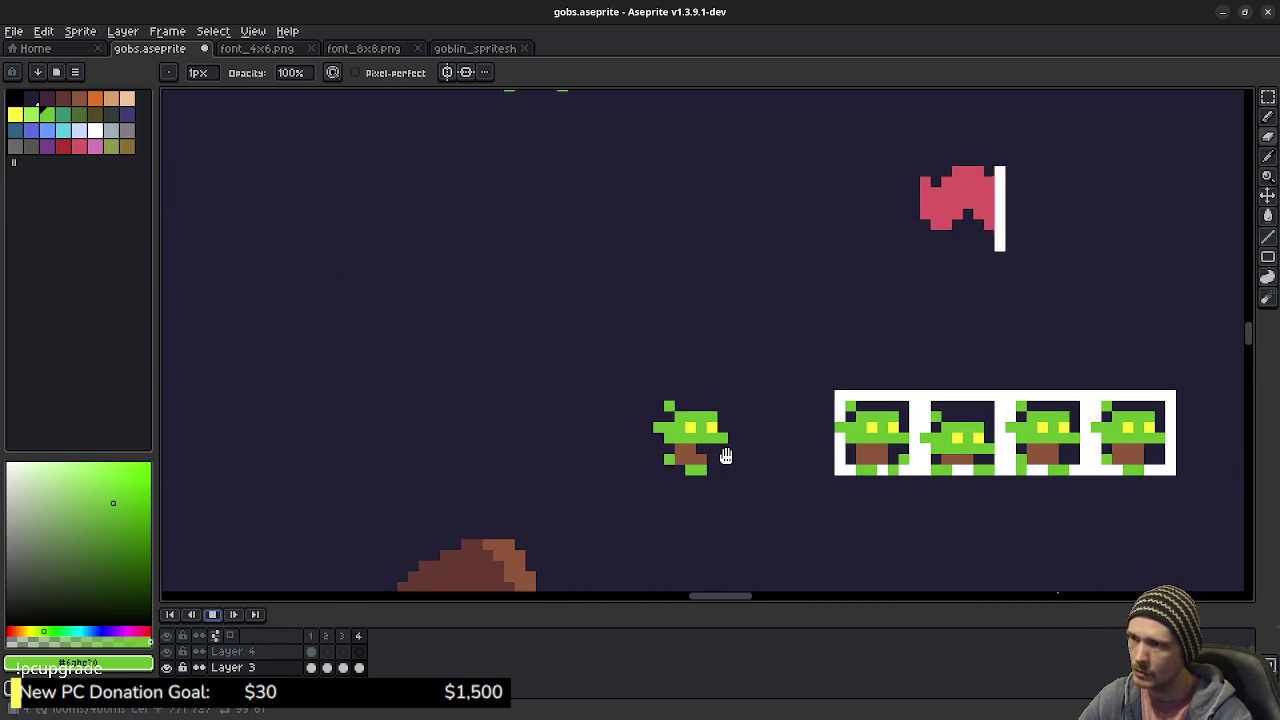
{"action": "scroll", "coordinate": [720, 455], "scroll_direction": "up", "scroll_amount": 3}
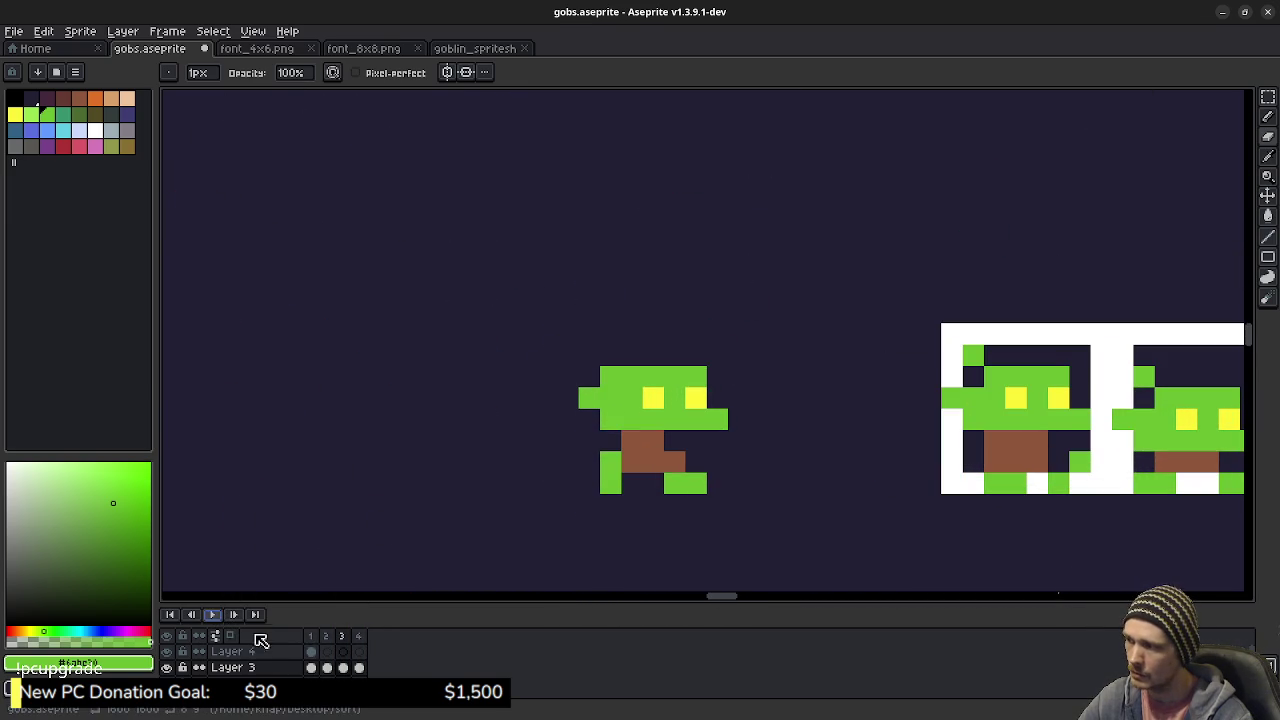
{"action": "left_click", "coordinate": [311, 637]}
- In frame 3, add then erase green pixels left of the goblin's head, and preview the walk
{"action": "left_click", "coordinate": [328, 638]}
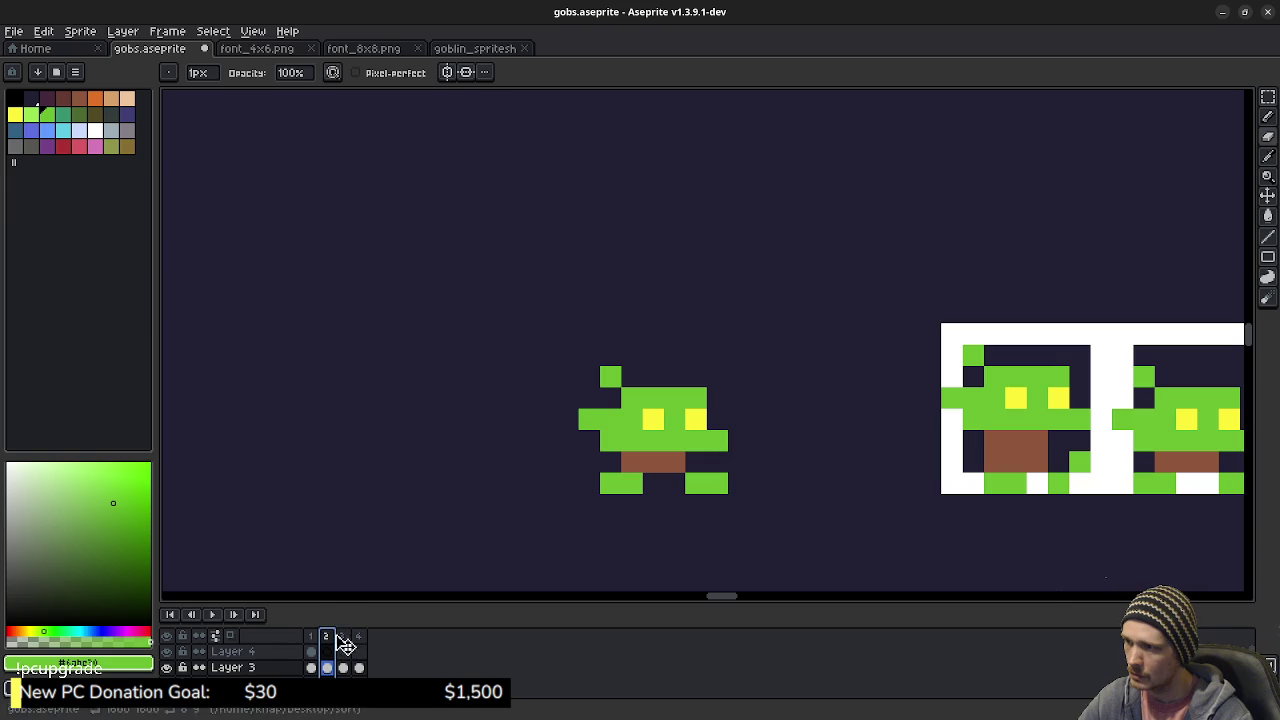
{"action": "left_click", "coordinate": [345, 640]}
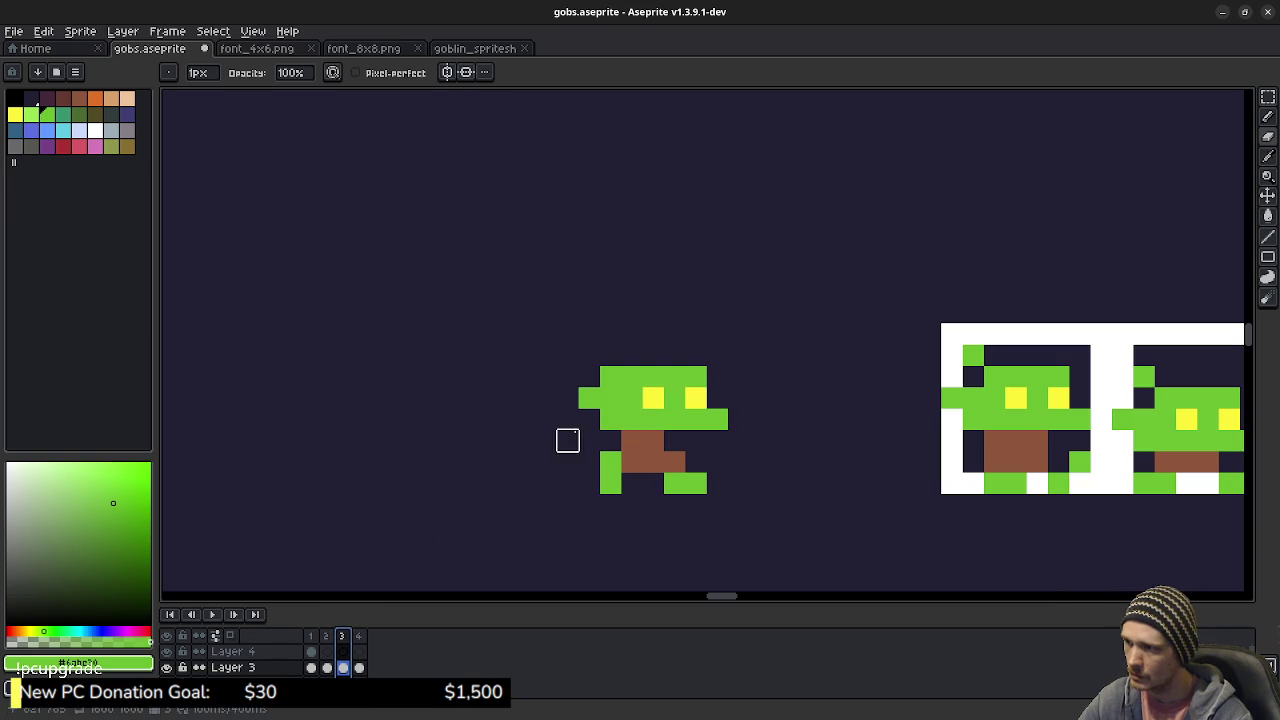
{"action": "left_click", "coordinate": [590, 397]}
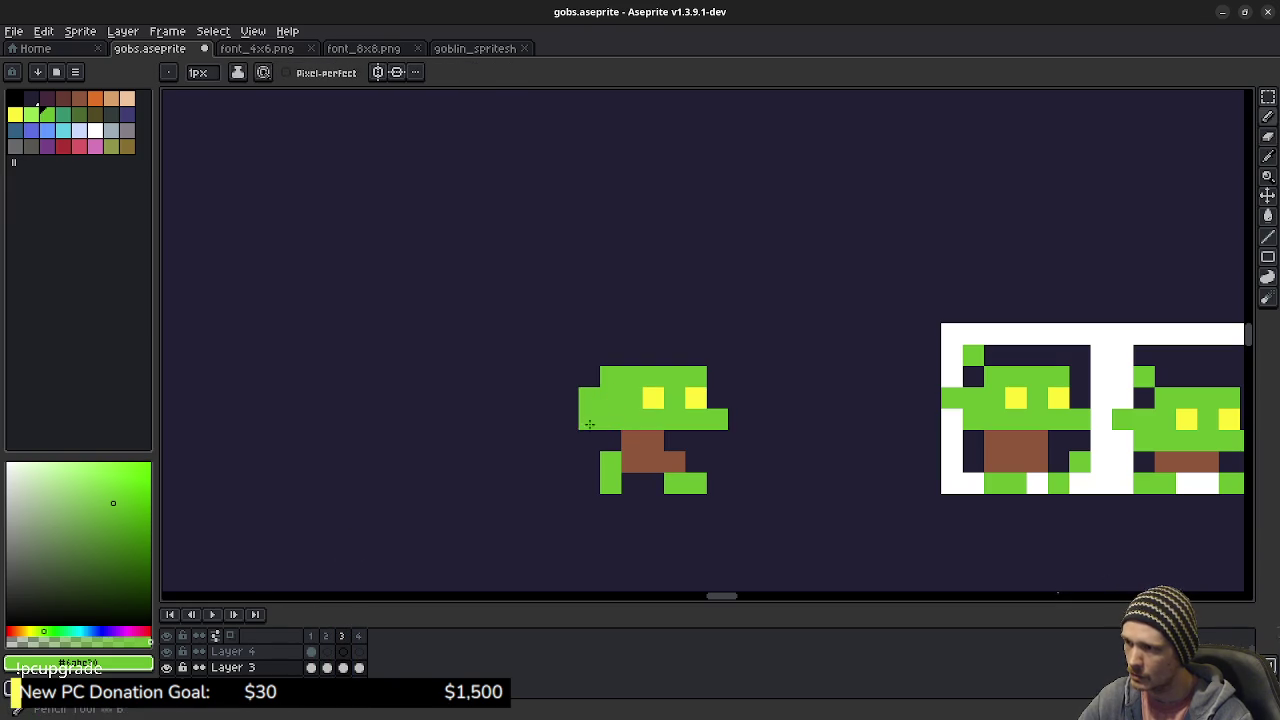
{"action": "key", "text": "alt"}
{"action": "left_click", "coordinate": [594, 415]}
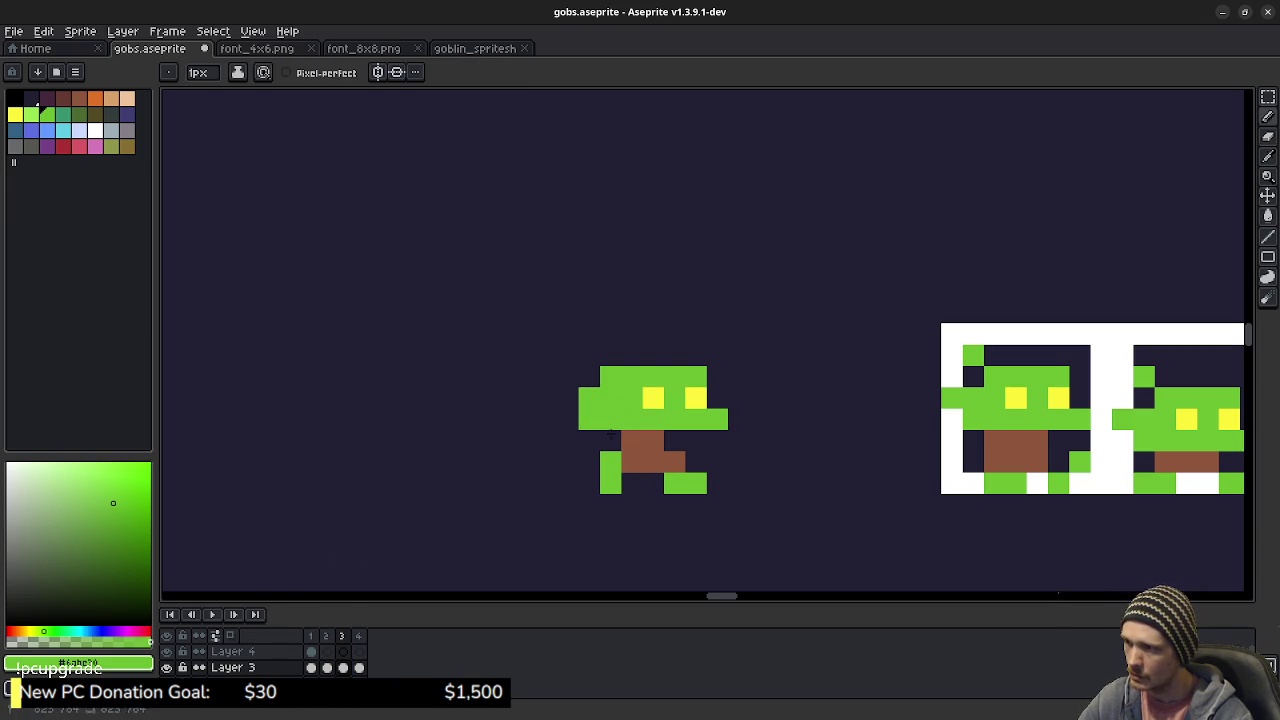
{"action": "key", "text": "e"}
{"action": "left_click", "coordinate": [588, 398]}
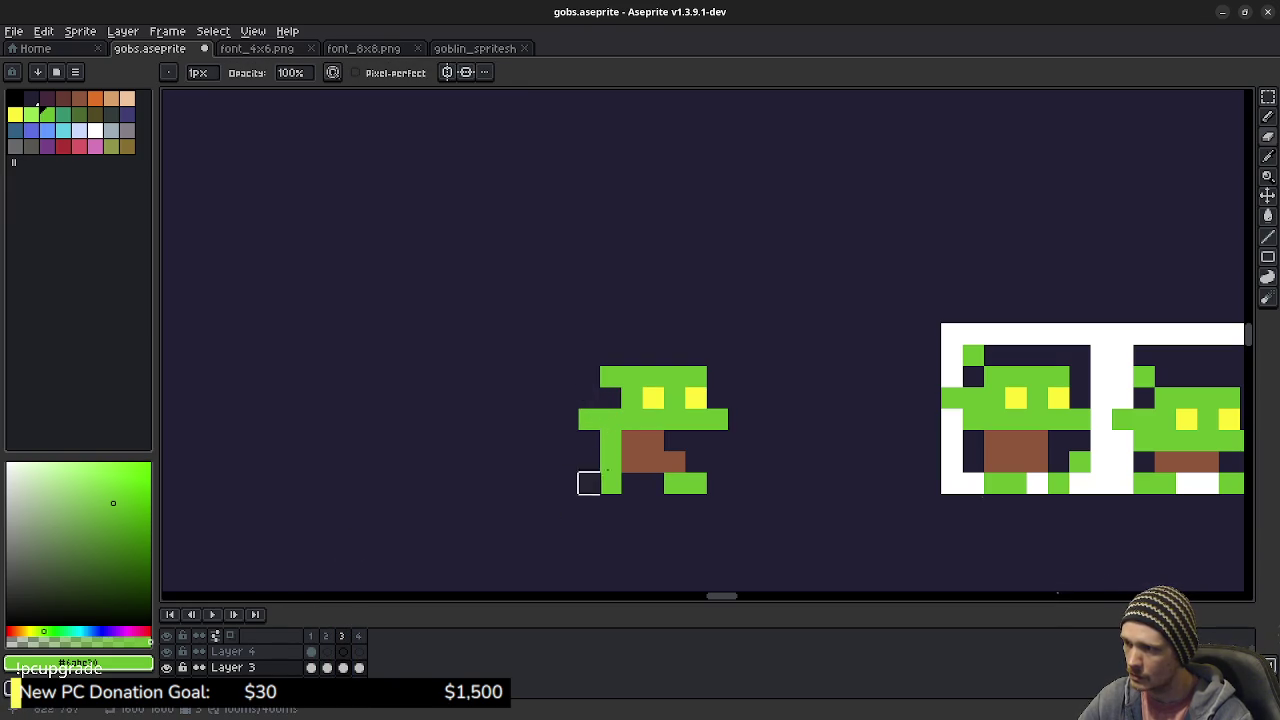
{"action": "left_click", "coordinate": [360, 636]}
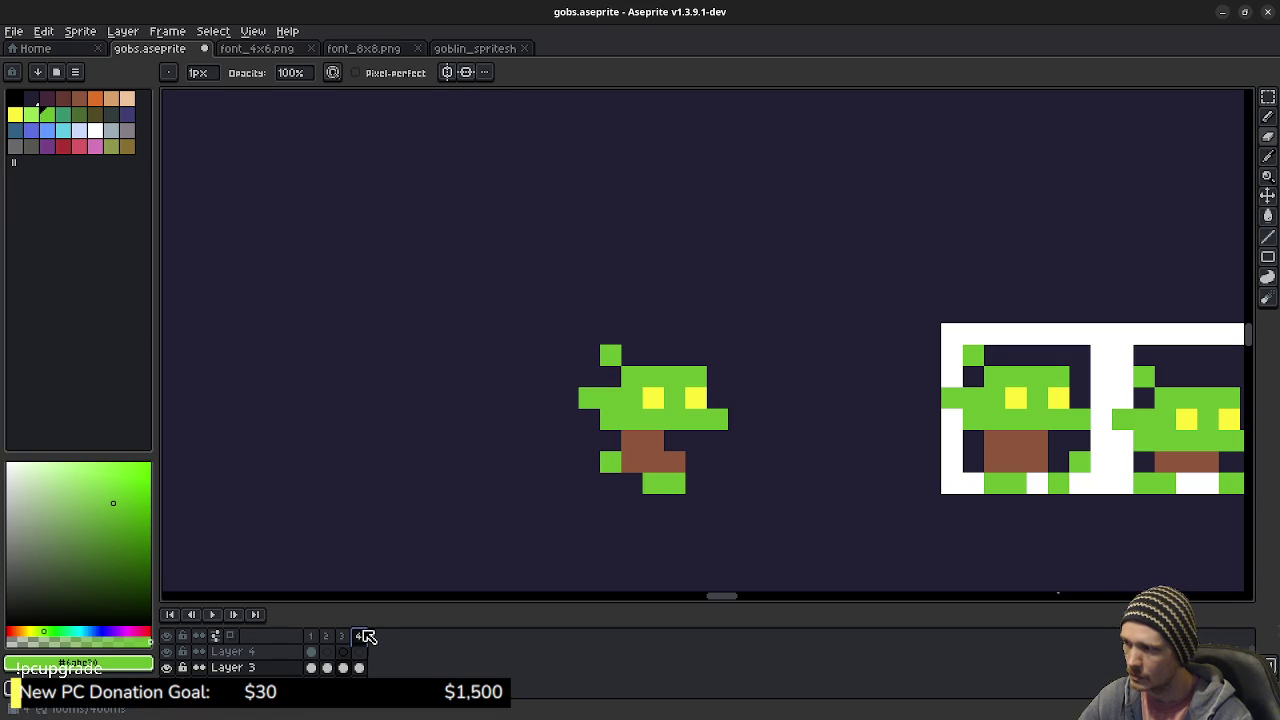
{"action": "left_click", "coordinate": [212, 614]}
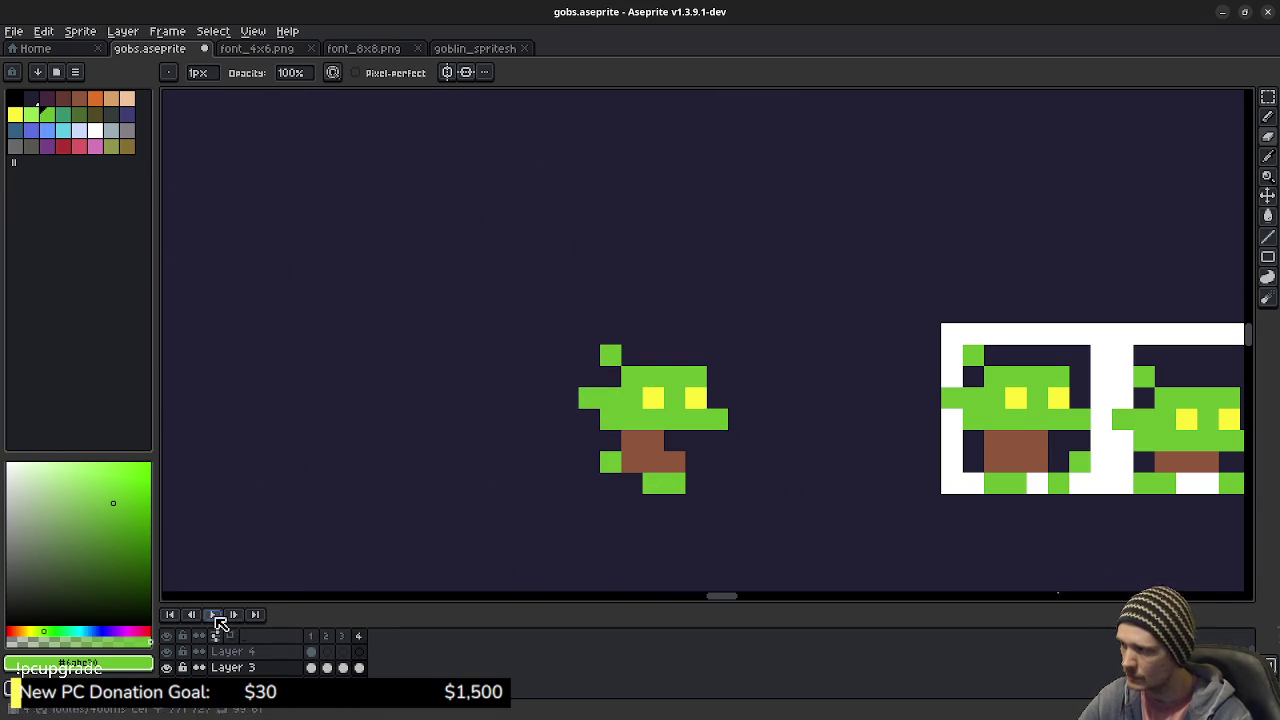
{"action": "left_click", "coordinate": [212, 614]}
- Lower frame 3's raised arm pixel and try a green pixel beside the goblin, undoing the stray edit
{"action": "left_click", "coordinate": [312, 636]}
{"action": "left_click", "coordinate": [328, 638]}
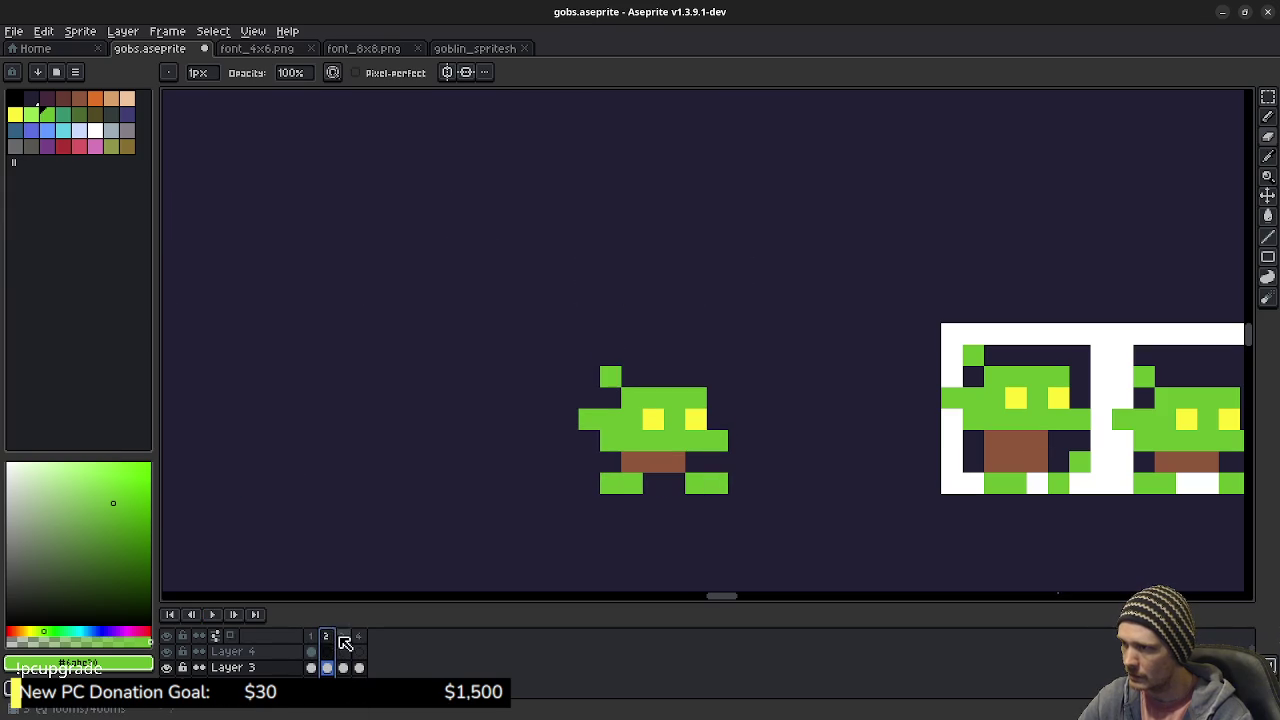
{"action": "left_click", "coordinate": [342, 636]}
{"action": "key", "text": "alt"}
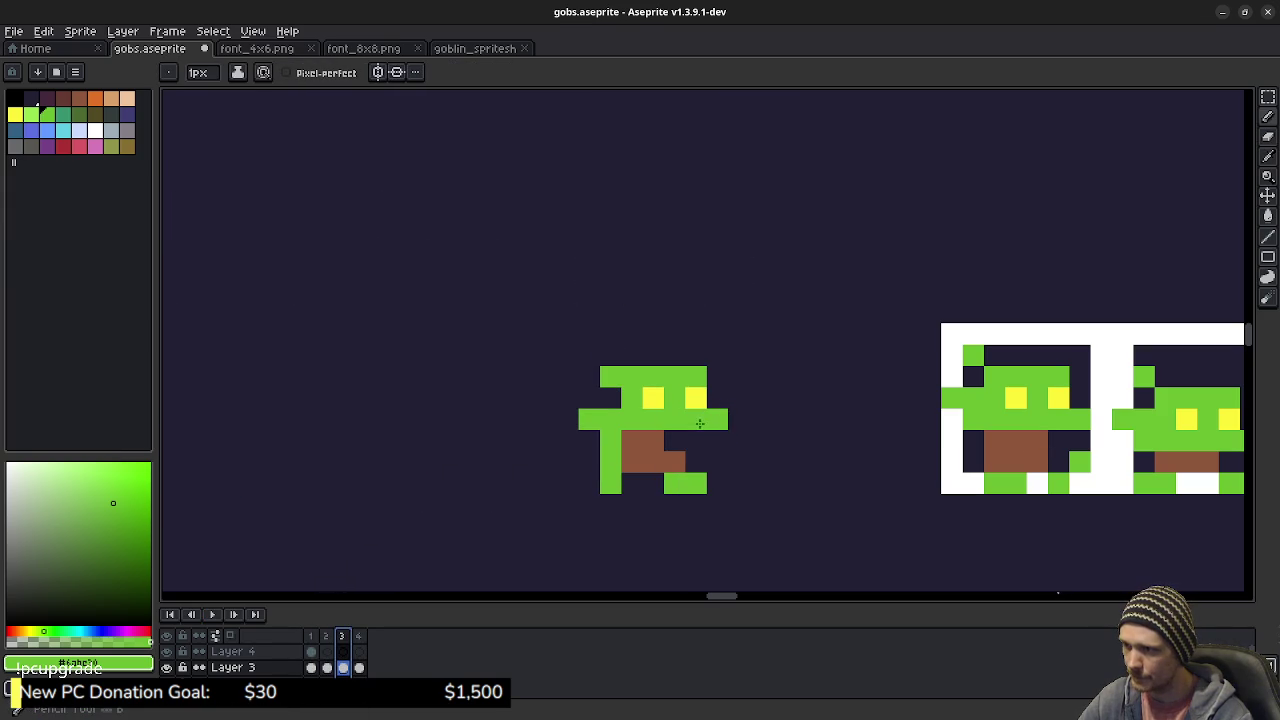
{"action": "left_click", "coordinate": [717, 440]}
{"action": "right_click", "coordinate": [717, 420]}
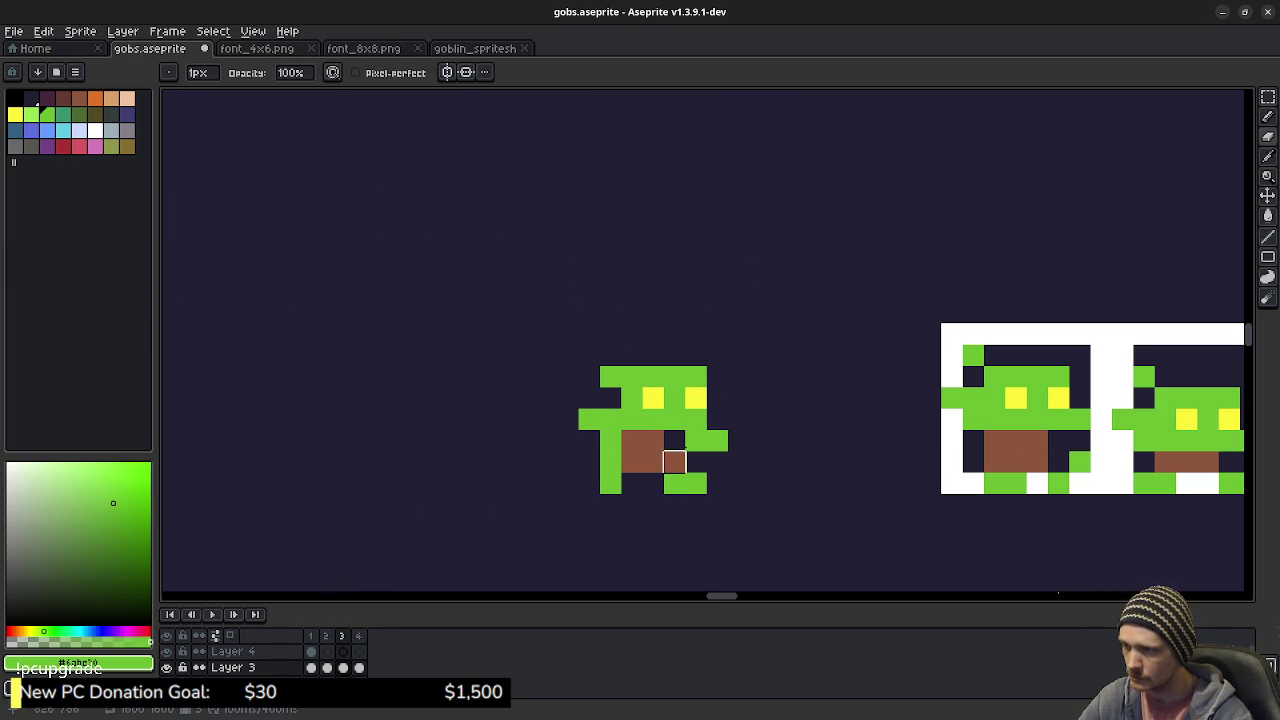
{"action": "key", "text": "alt"}
{"action": "left_click", "coordinate": [783, 462]}
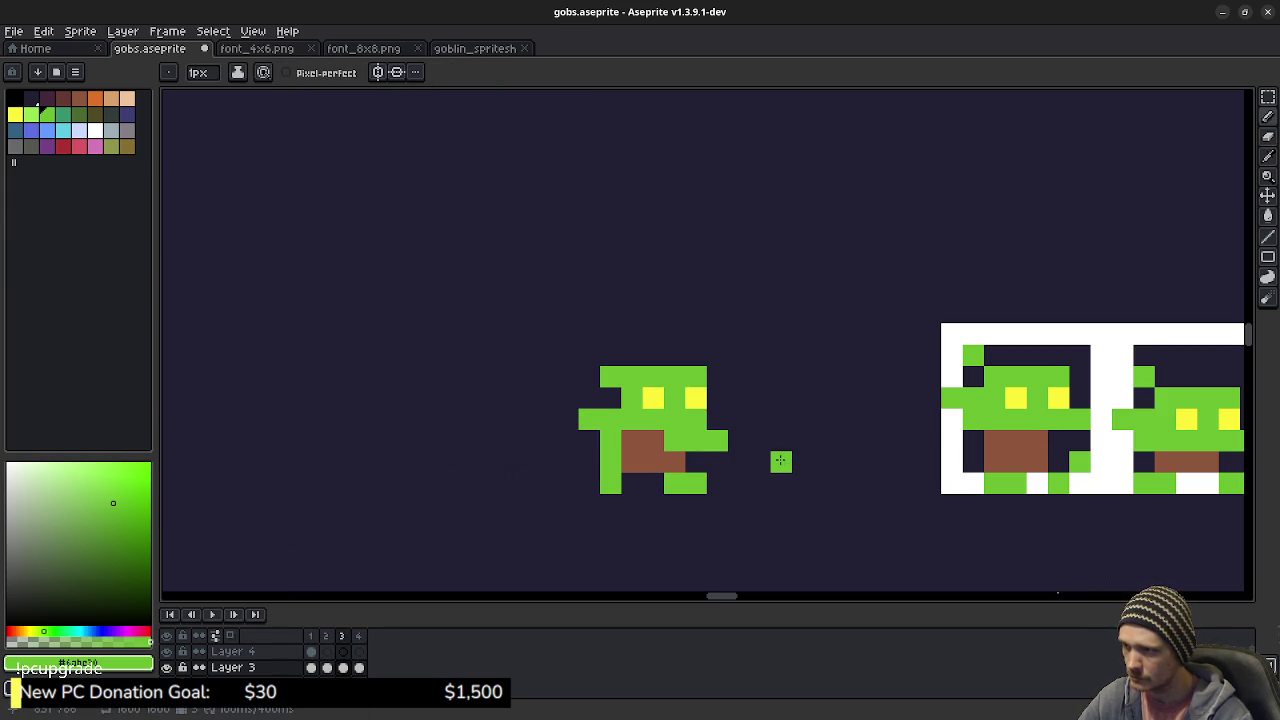
{"action": "key", "text": "ctrl+z"}
{"action": "key", "text": "ctrl+z"}
{"action": "key", "text": "ctrl+z"}
{"action": "key", "text": "ctrl+z"}
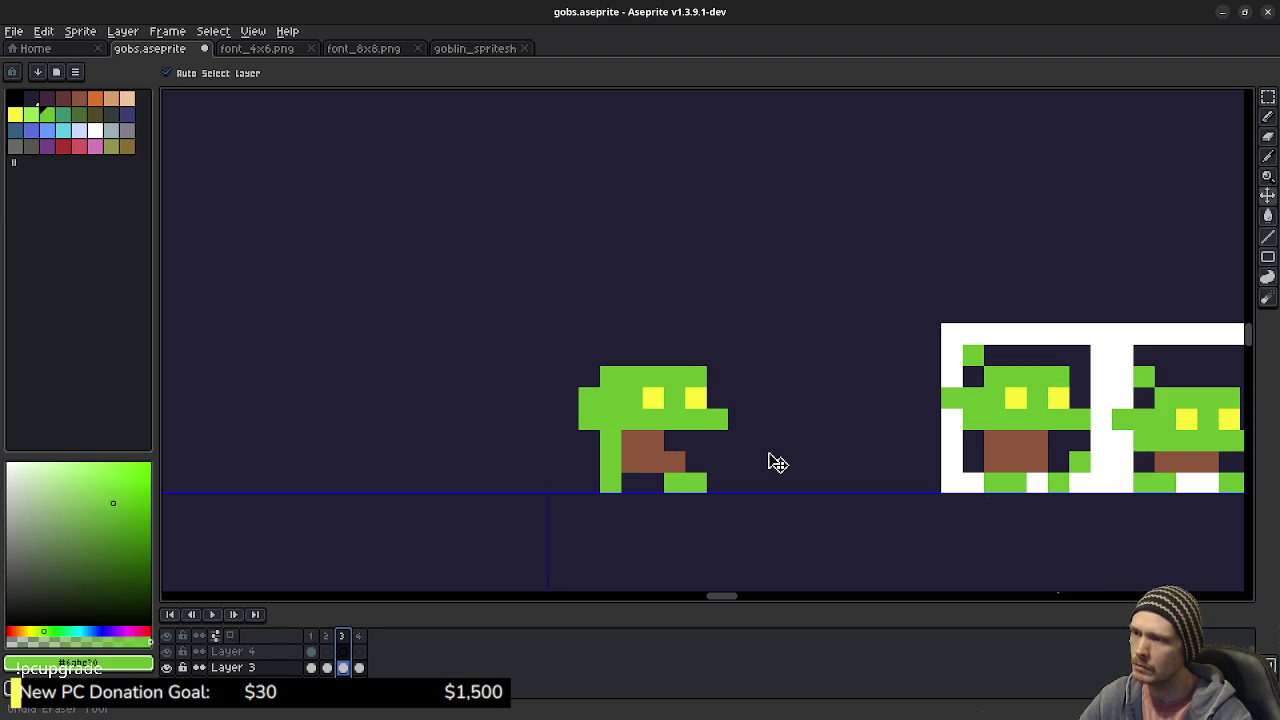
- Lower frame 3's yellow eyes, fill the surrounding face gaps green, then play the walk
{"action": "left_click", "coordinate": [764, 456]}
{"action": "left_click_drag", "start_coordinate": [760, 456], "coordinate": [654, 396]}
{"action": "left_click", "coordinate": [655, 398], "text": "alt"}
{"action": "left_click", "coordinate": [674, 419], "text": "alt"}
{"action": "left_click", "coordinate": [697, 466]}
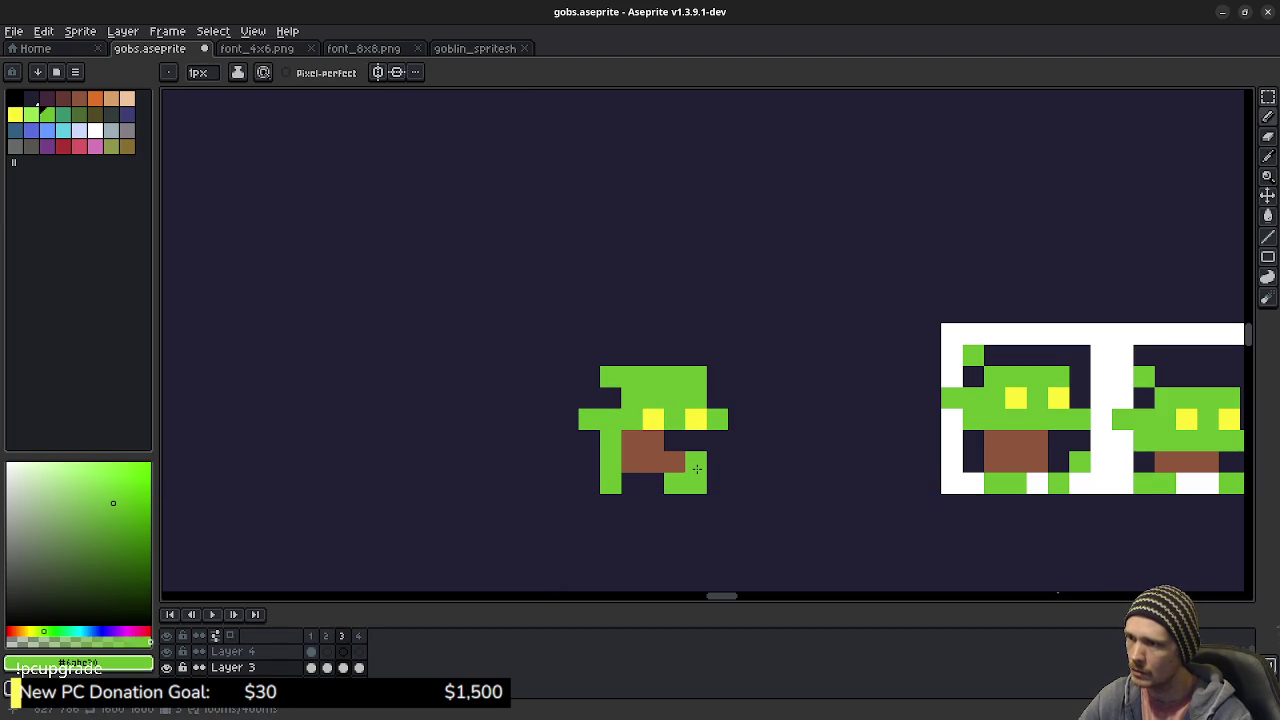
{"action": "left_click_drag", "start_coordinate": [702, 437], "coordinate": [717, 437]}
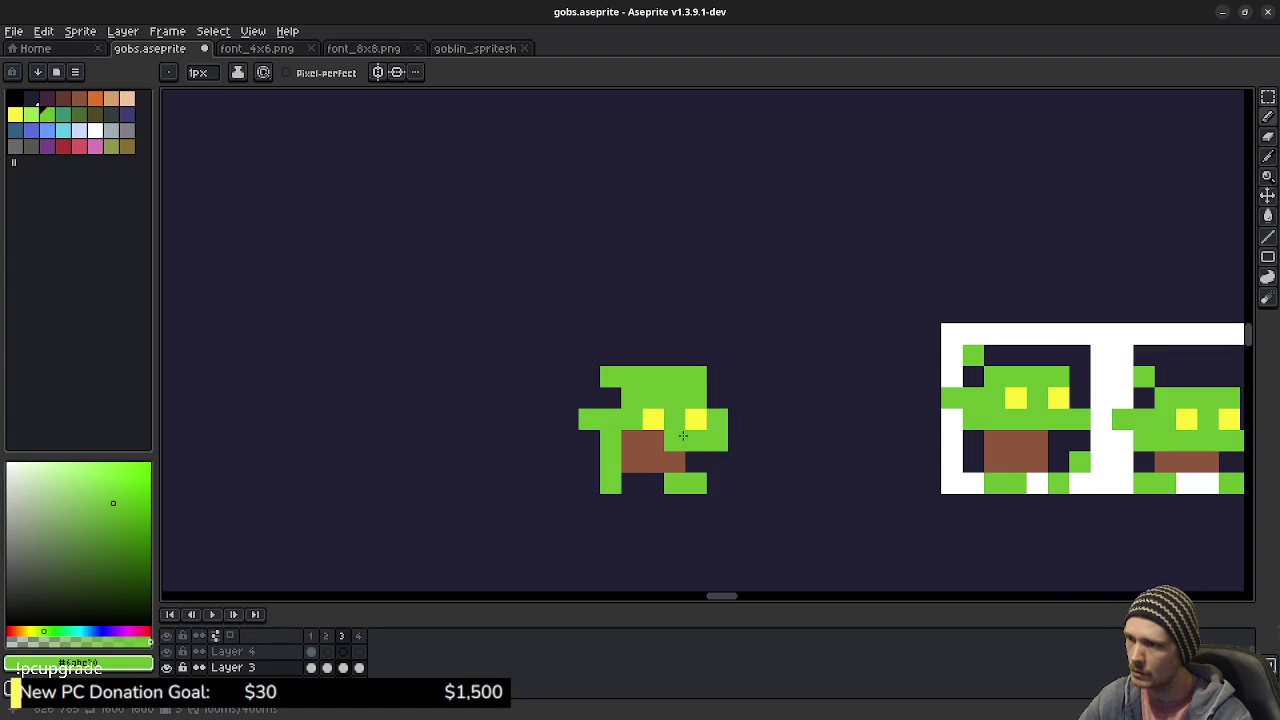
{"action": "key", "text": "e"}
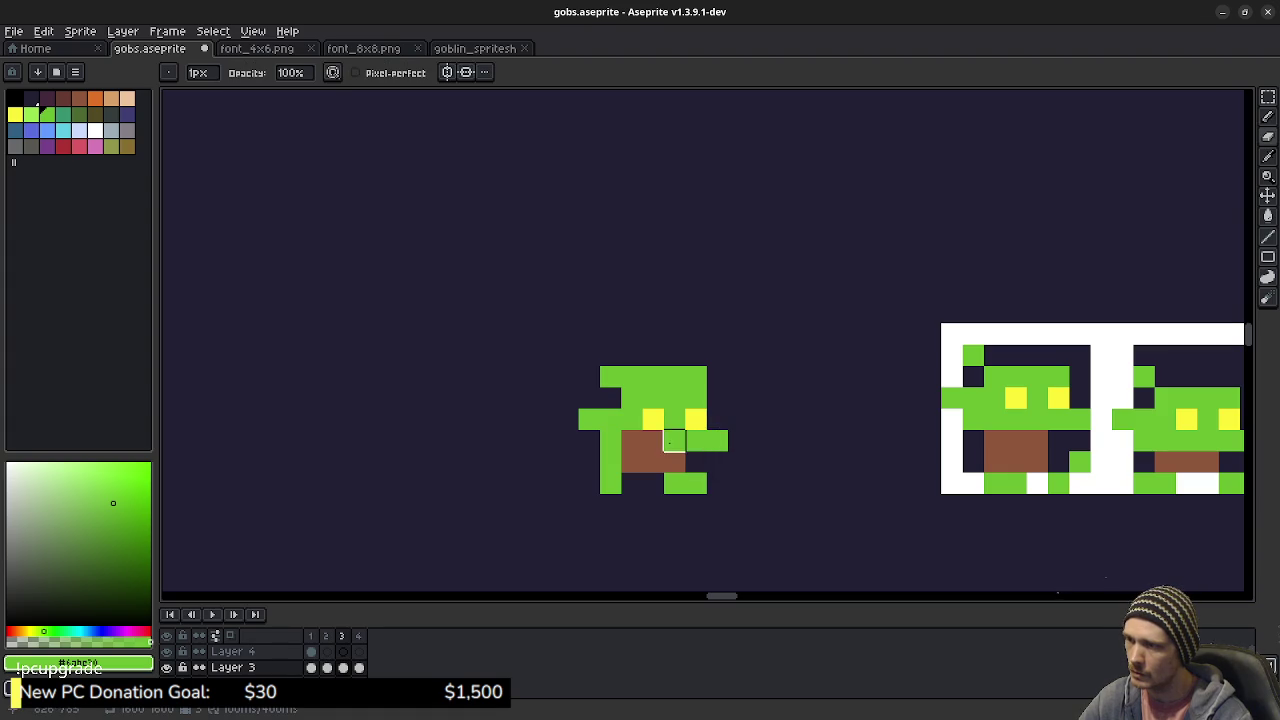
{"action": "key", "text": "g"}
{"action": "left_click", "coordinate": [673, 441]}
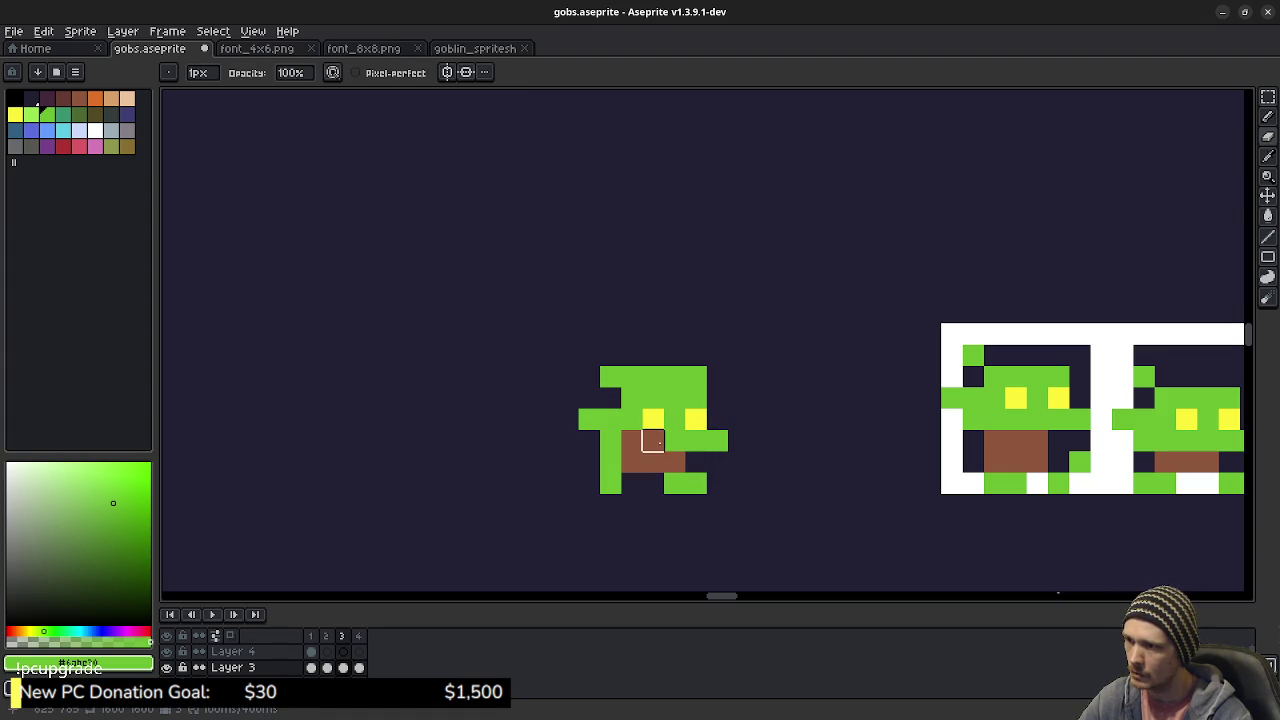
{"action": "key", "text": "b"}
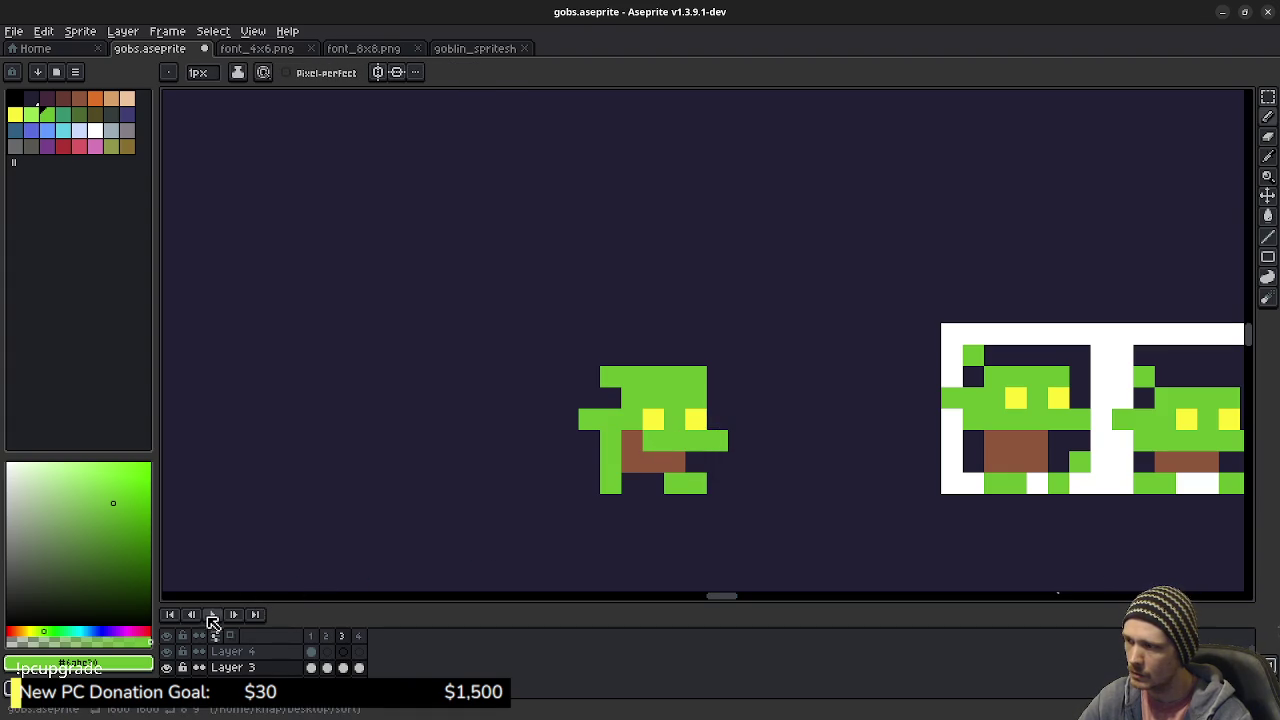
{"action": "left_click", "coordinate": [212, 614]}
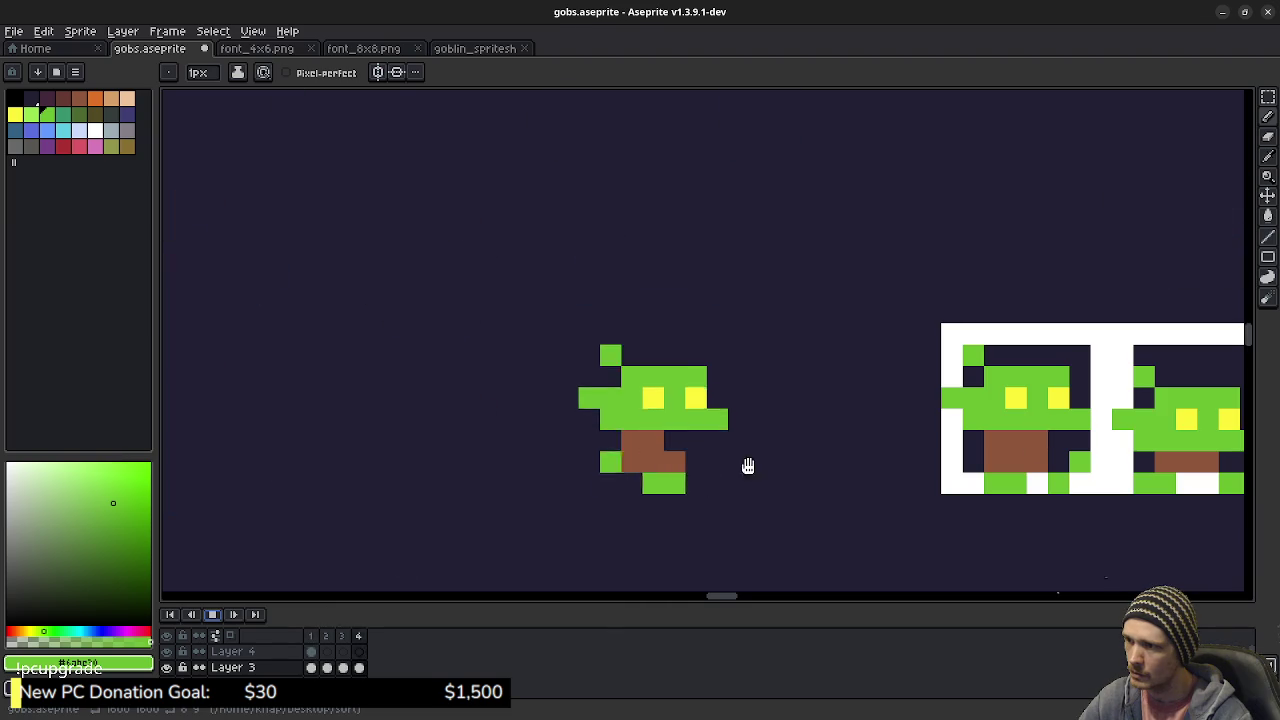
- In walk frame 3, erase the goblin's top head row, then play the walk animation
{"action": "scroll", "coordinate": [765, 470], "scroll_direction": "down", "scroll_amount": 3}
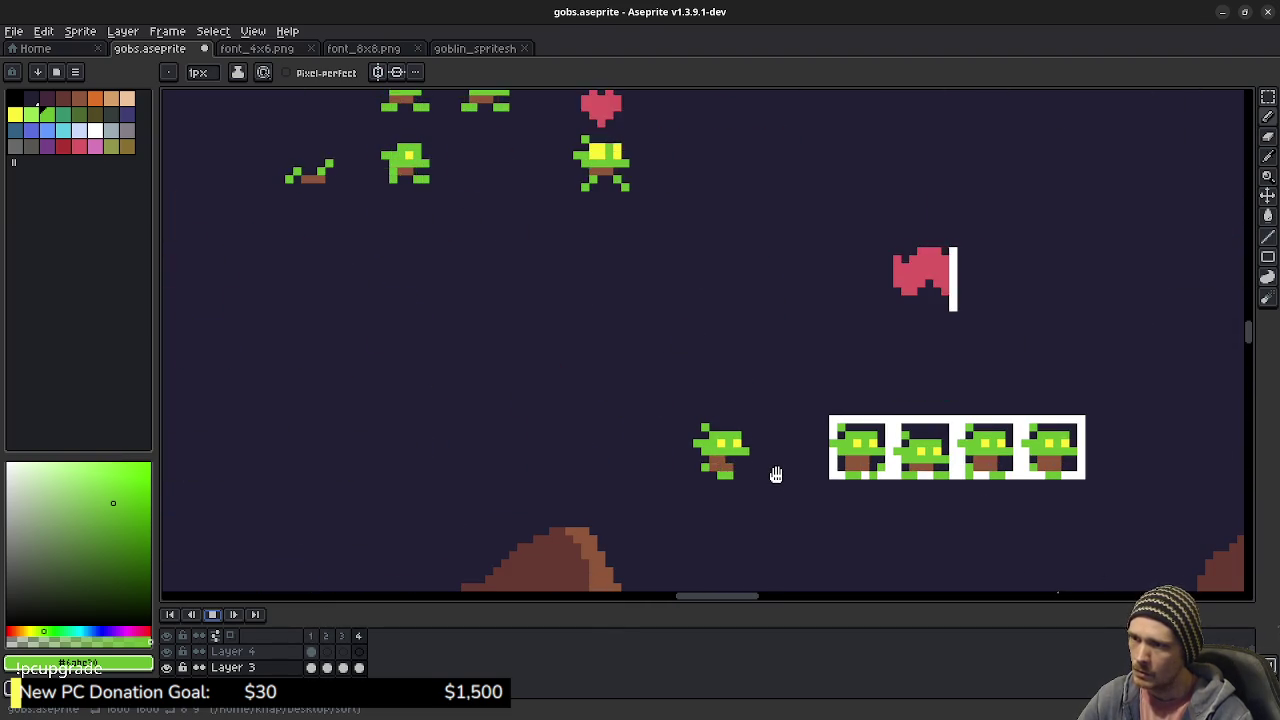
{"action": "scroll", "coordinate": [747, 484], "scroll_direction": "up", "scroll_amount": 3}
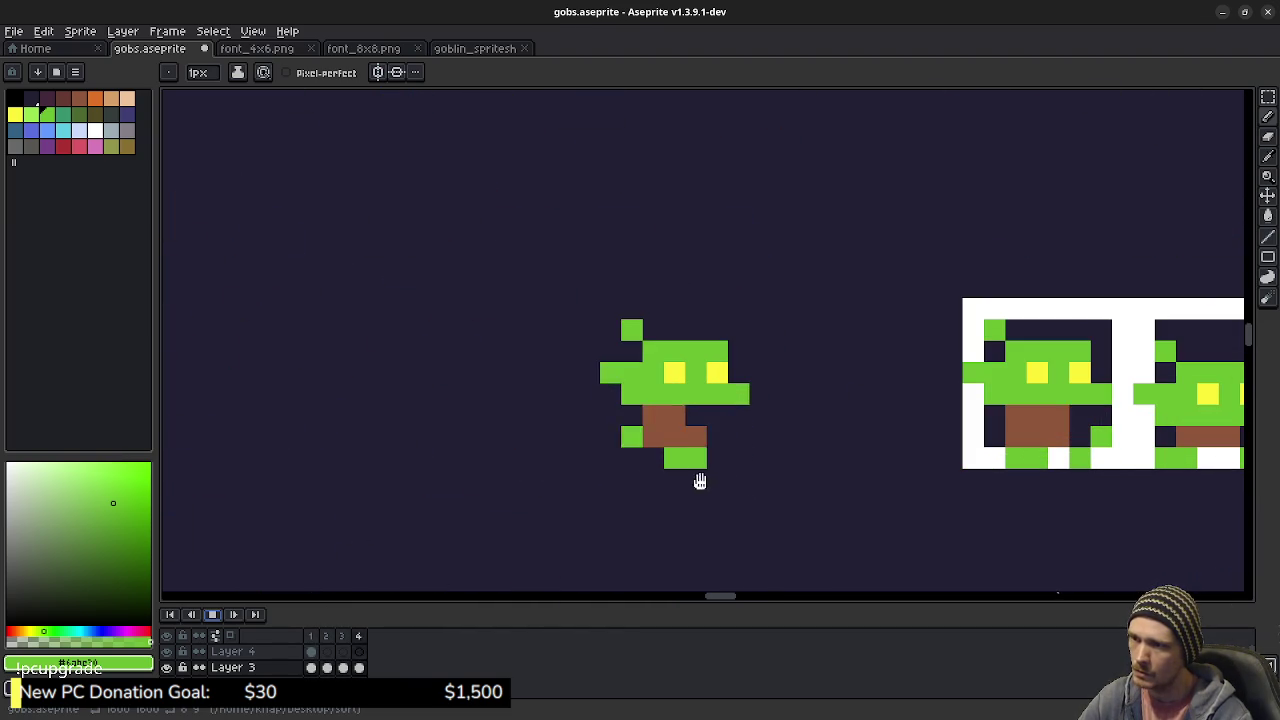
{"action": "left_click", "coordinate": [342, 637]}
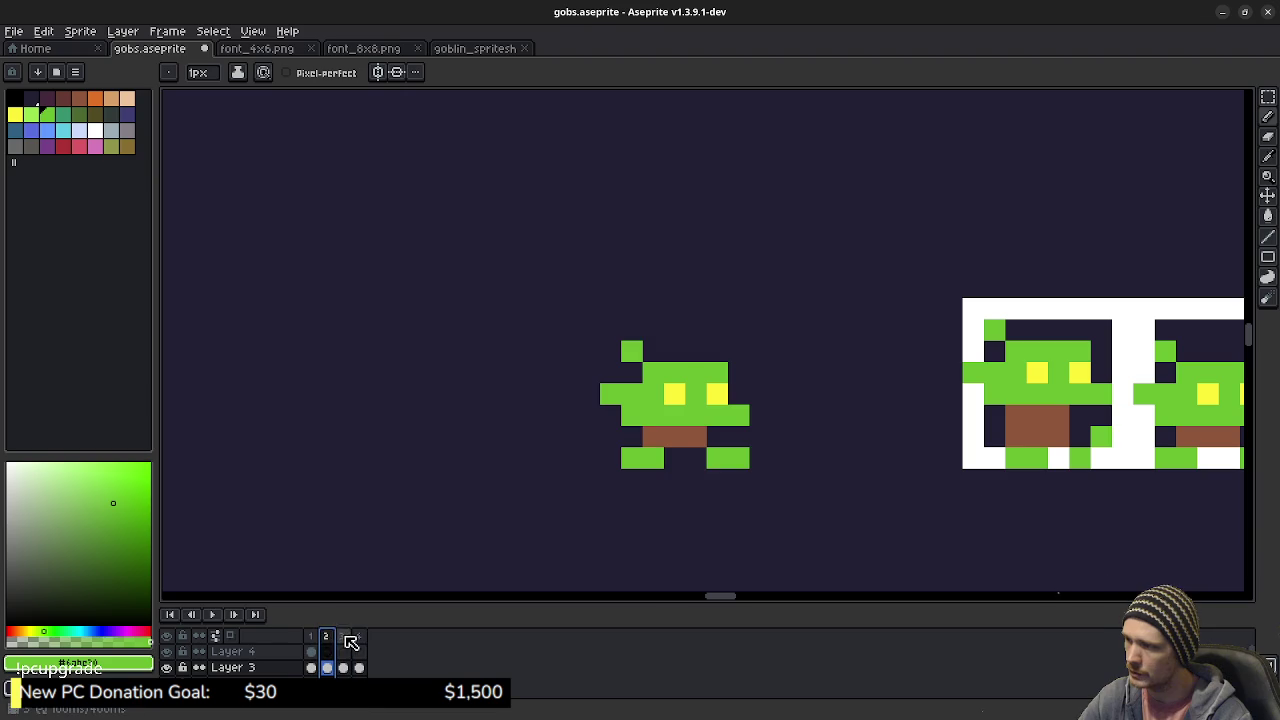
{"action": "key", "text": "e"}
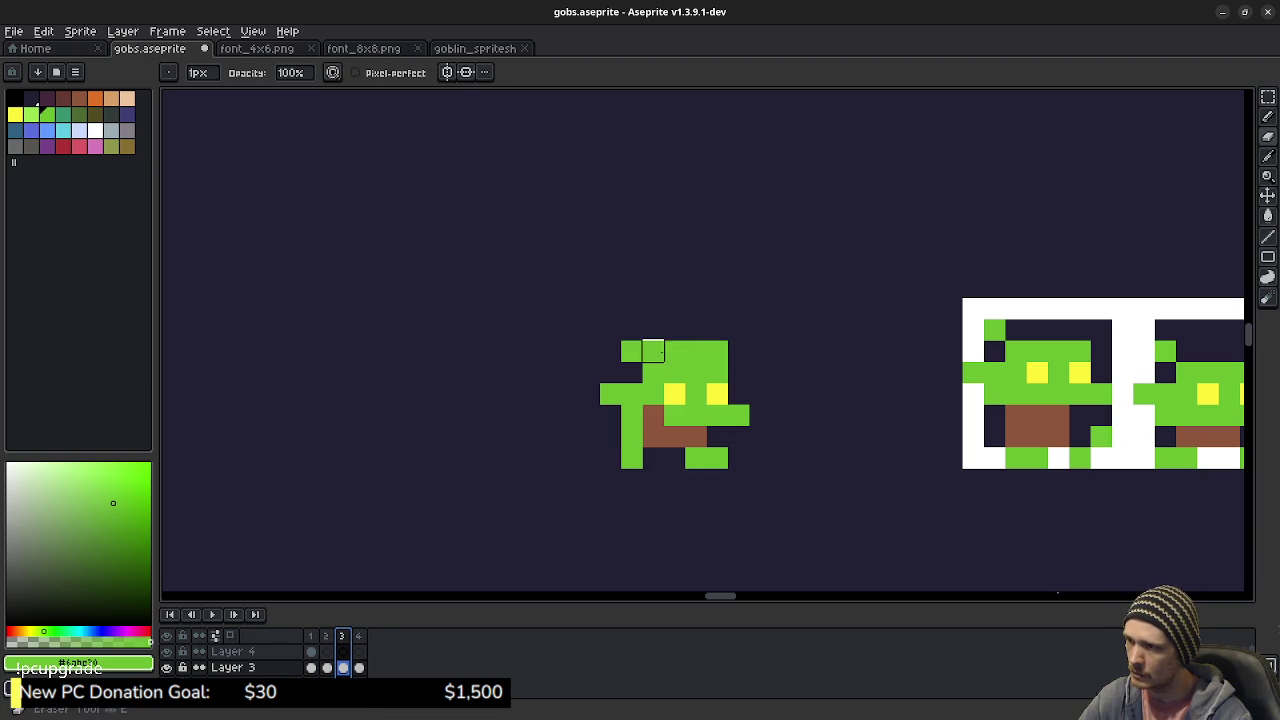
{"action": "left_click_drag", "start_coordinate": [653, 351], "coordinate": [717, 351]}
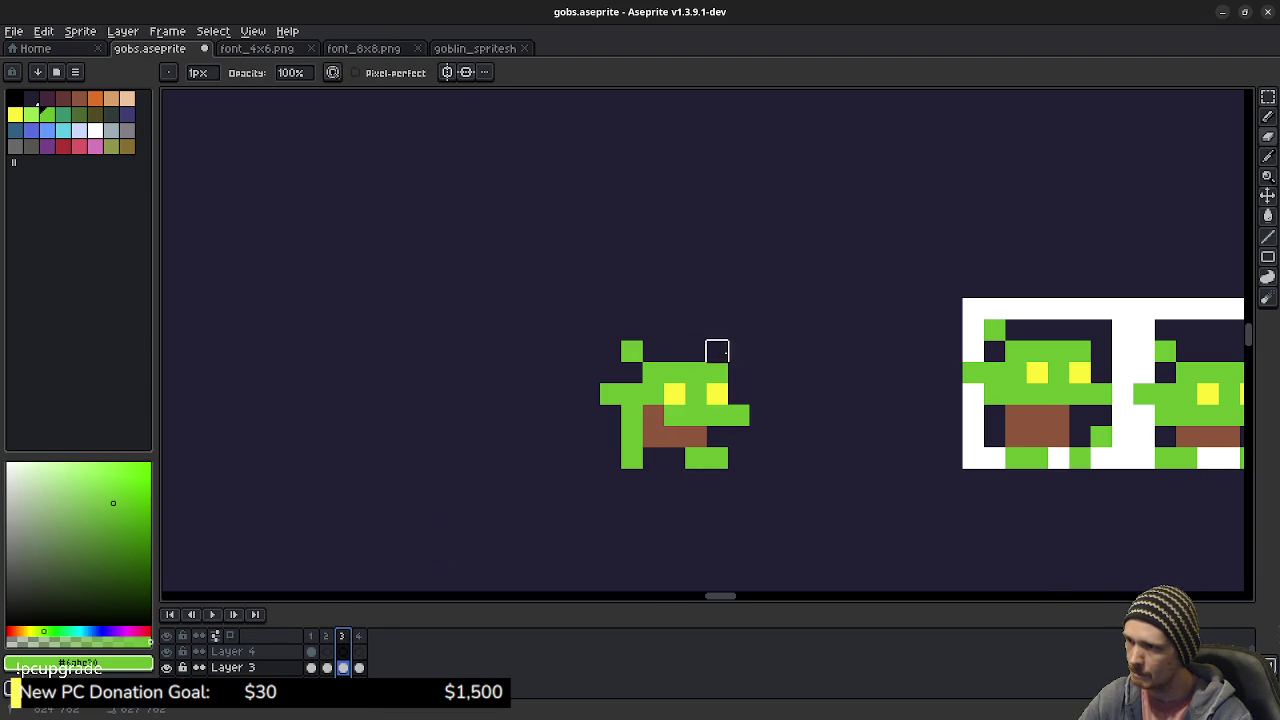
{"action": "left_click", "coordinate": [216, 615]}
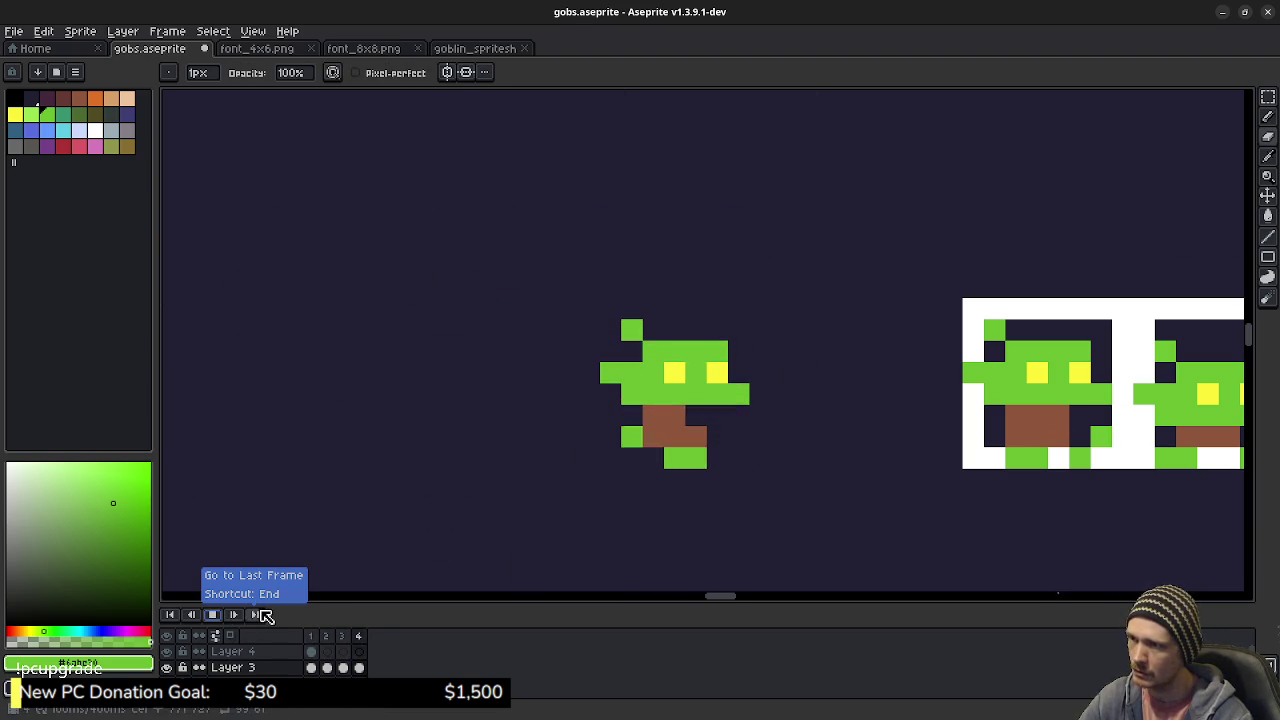
{"action": "scroll", "coordinate": [650, 448], "scroll_direction": "down", "scroll_amount": 3}
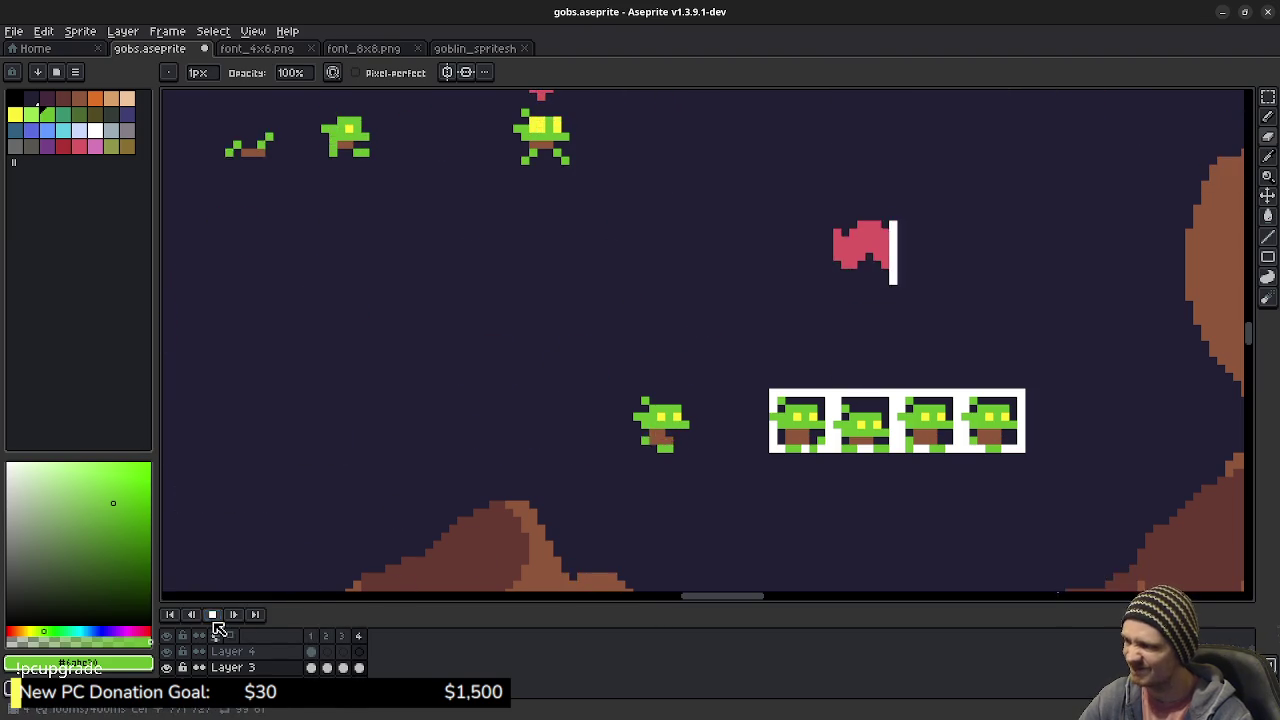
{"action": "left_click", "coordinate": [214, 615]}
{"action": "key", "text": "Right"}
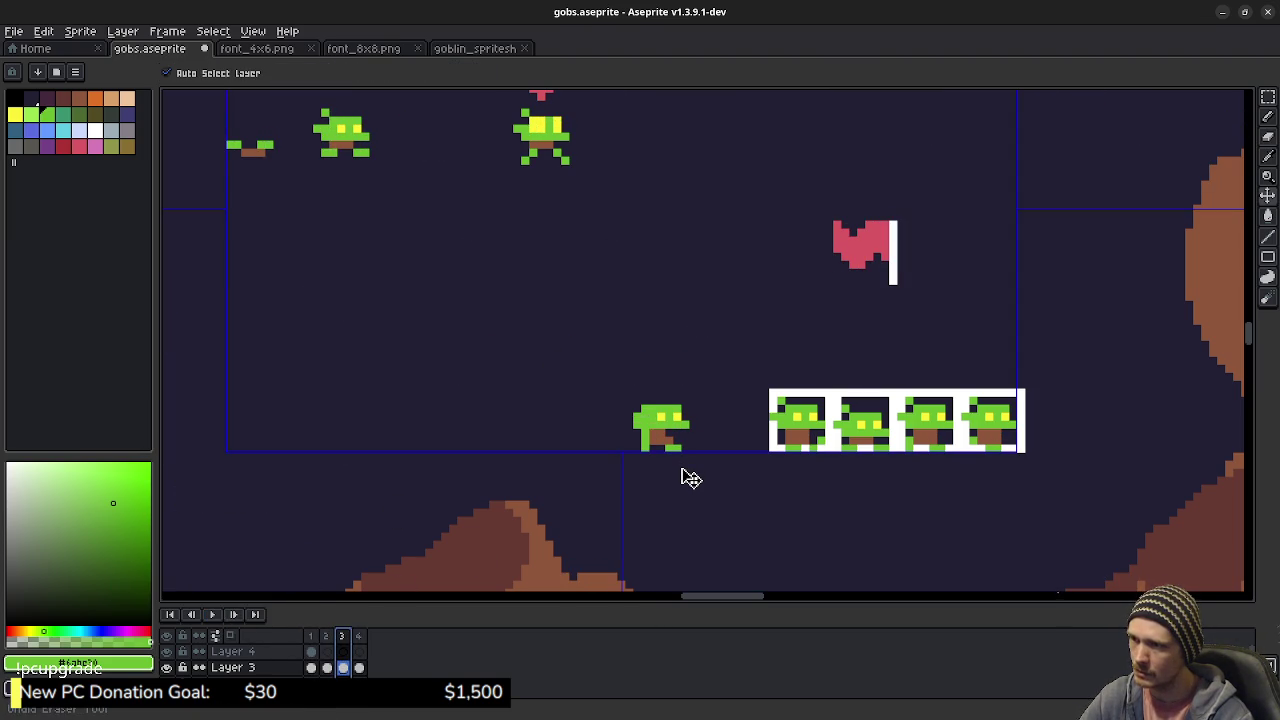
{"action": "key", "text": "Left"}
{"action": "key", "text": "Left"}
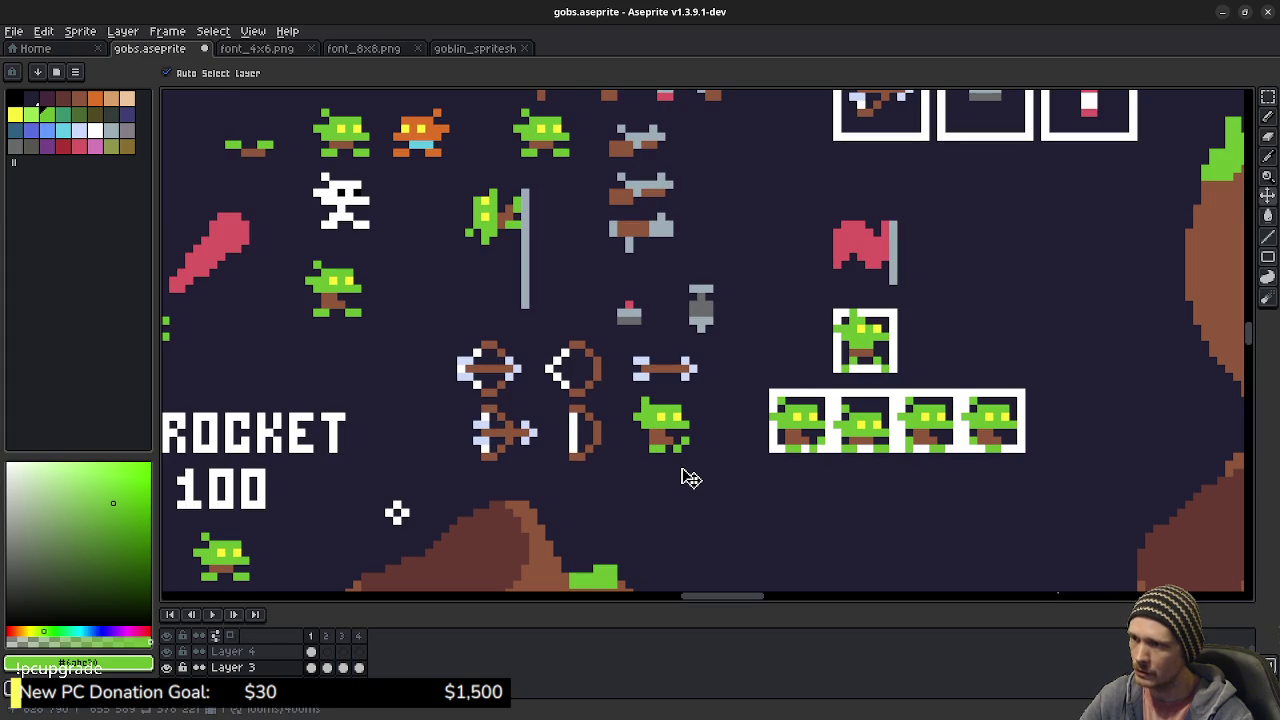
{"action": "key", "text": "b"}
{"action": "left_click", "coordinate": [330, 637]}
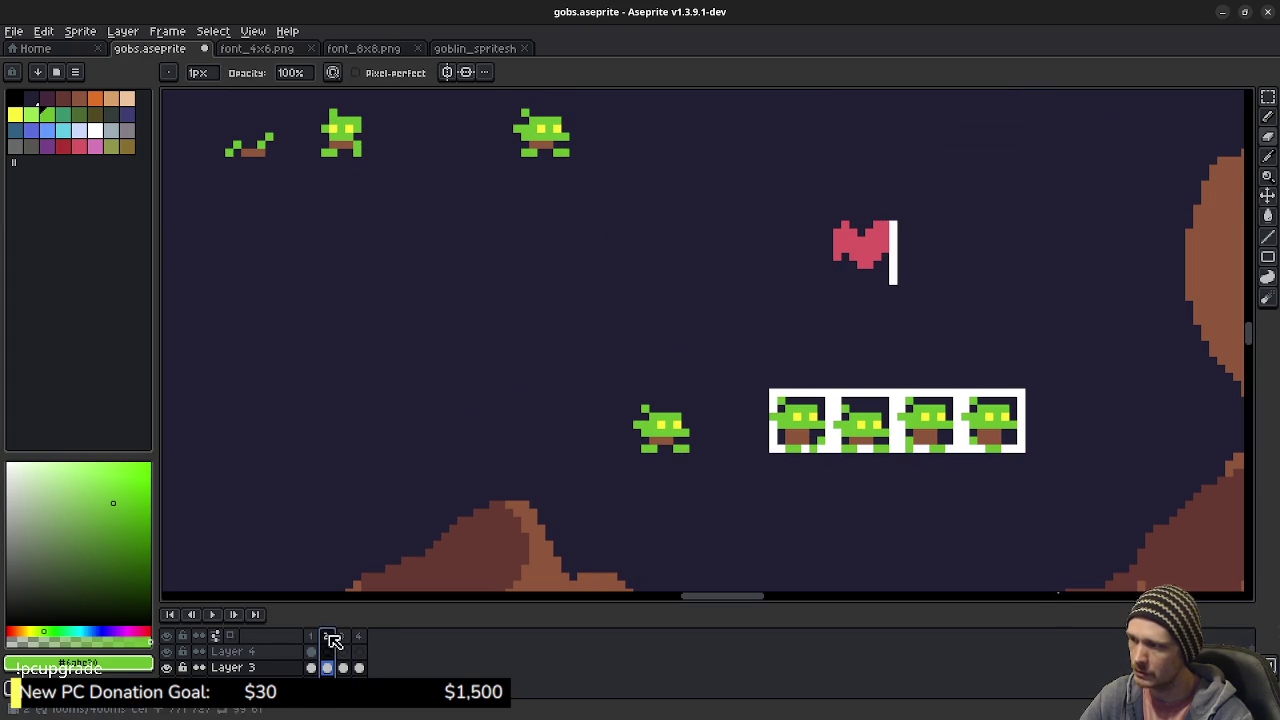
{"action": "left_click", "coordinate": [349, 637]}
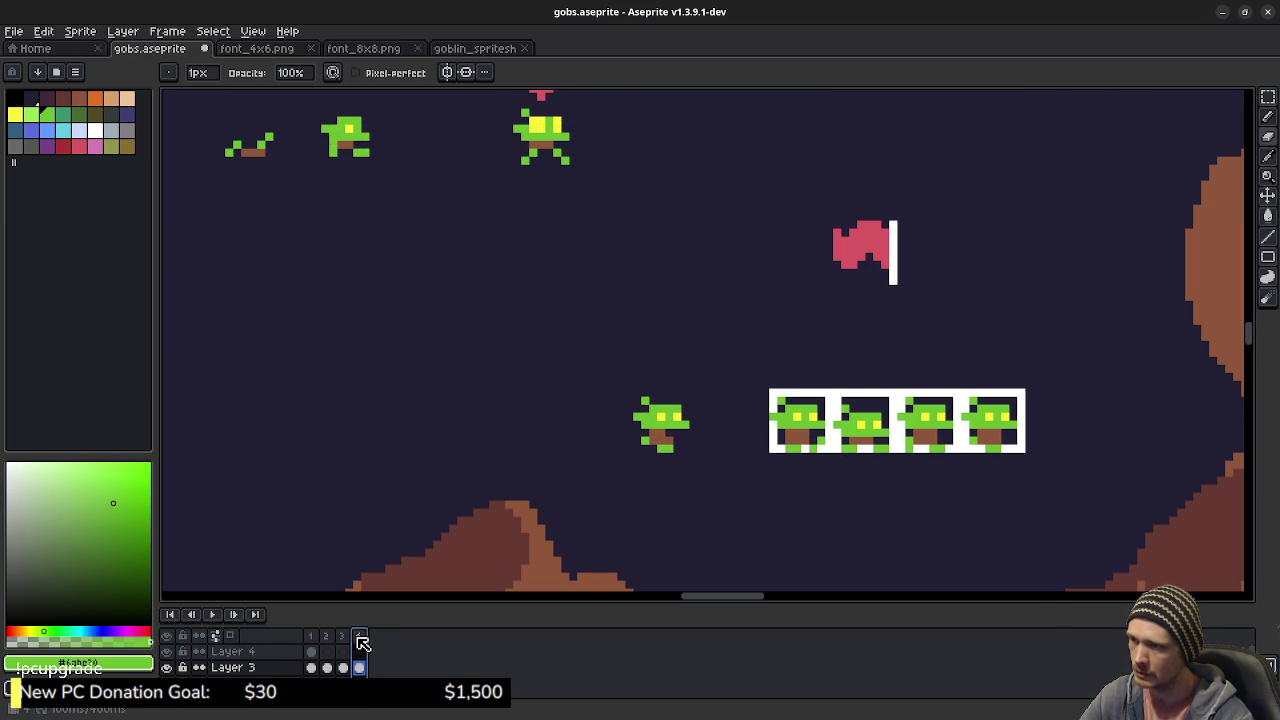
{"action": "left_click", "coordinate": [221, 615]}
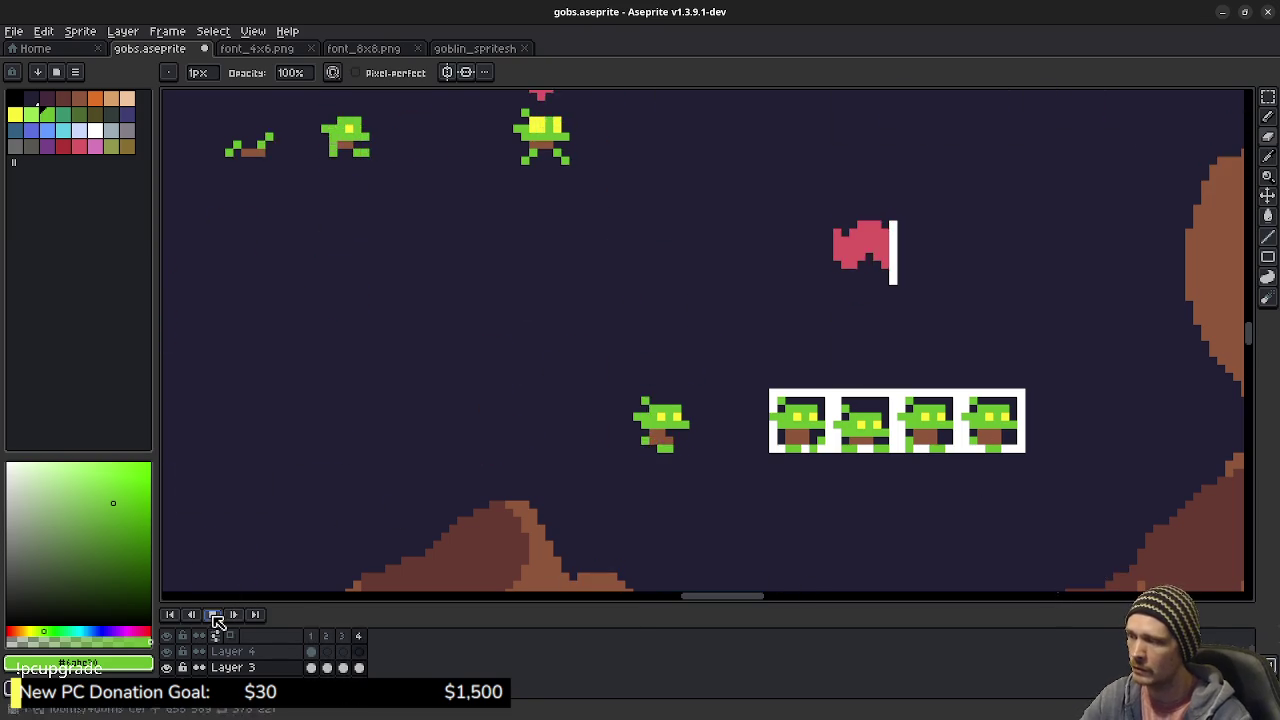
- Stop playback, compare frames 1, 2, 1, 2, 3, 4, select the frame 4 cel on Layer 3, then toggle the preview
{"action": "left_click", "coordinate": [213, 614]}
{"action": "left_click", "coordinate": [314, 637]}
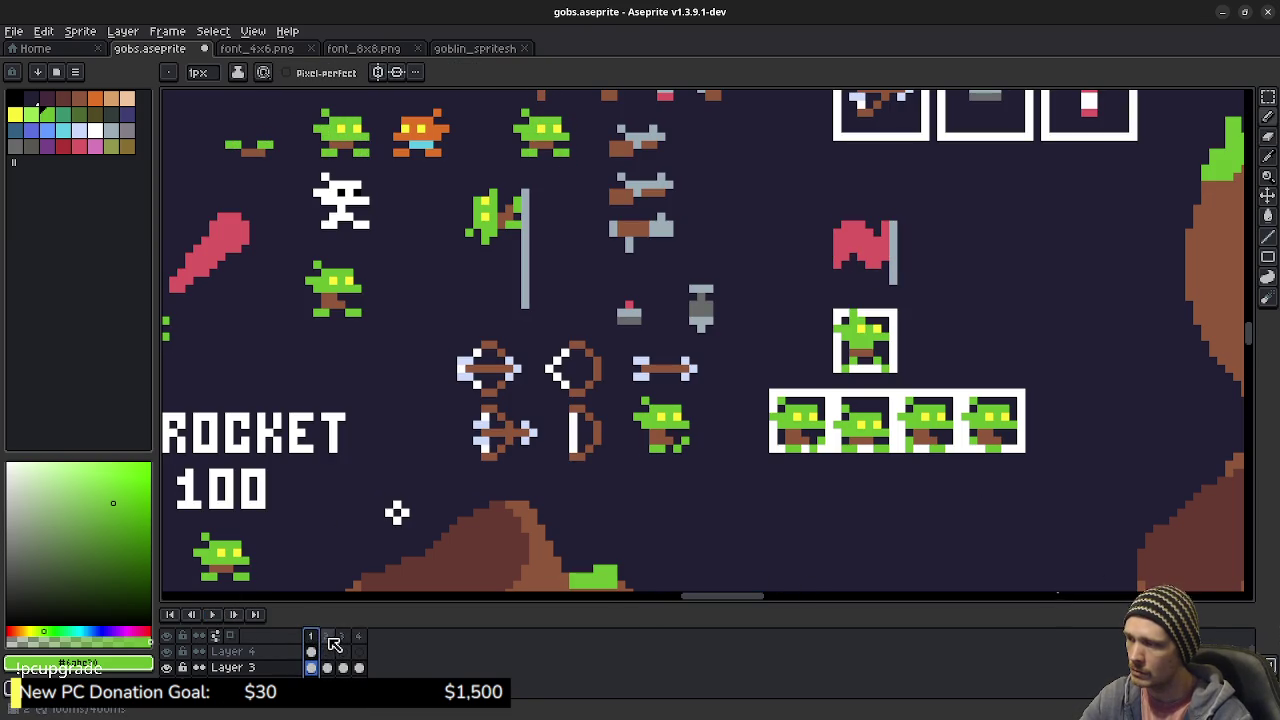
{"action": "left_click", "coordinate": [329, 638]}
{"action": "left_click", "coordinate": [311, 637]}
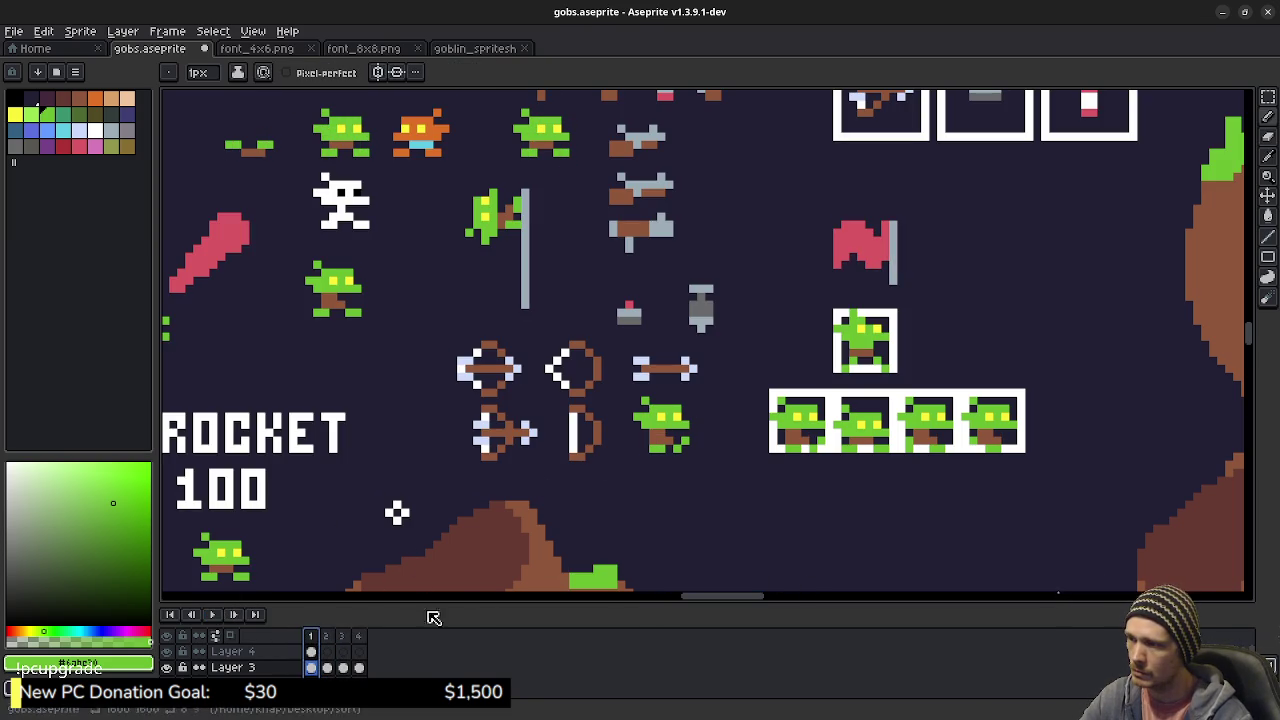
{"action": "left_click", "coordinate": [334, 639]}
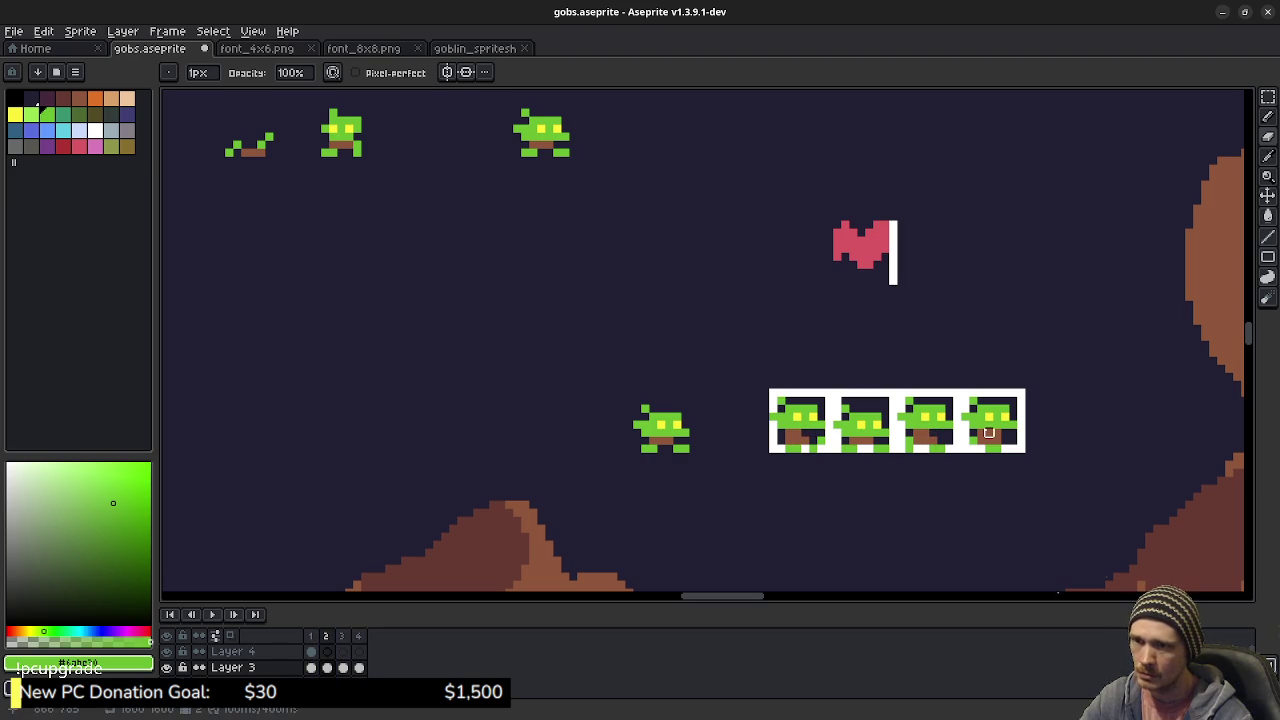
{"action": "left_click", "coordinate": [343, 637]}
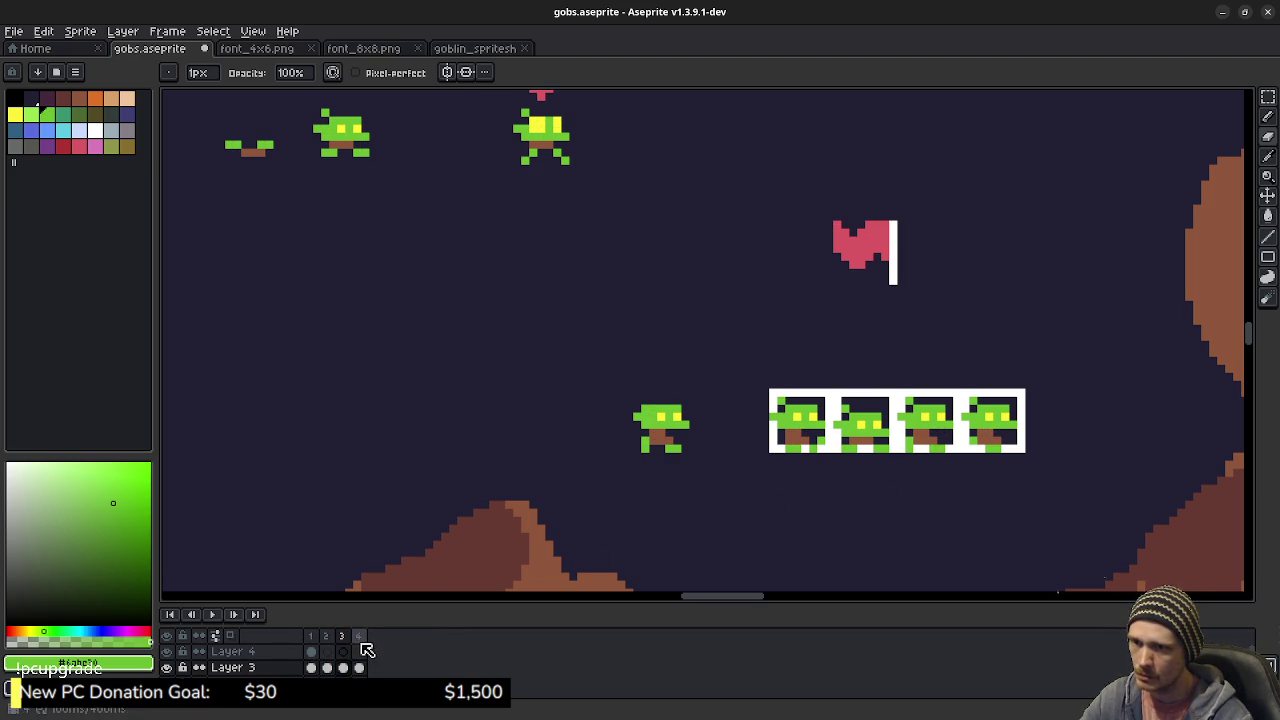
{"action": "left_click", "coordinate": [359, 637]}
{"action": "left_click", "coordinate": [799, 432], "text": "ctrl"}
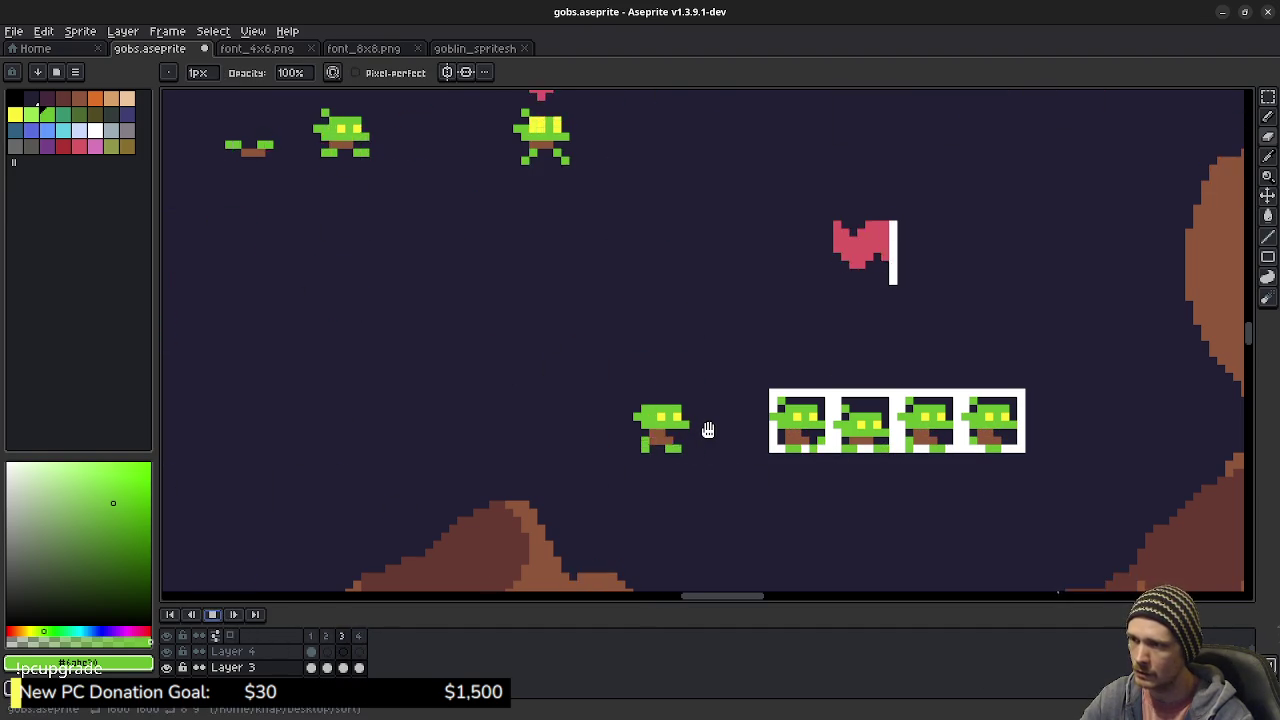
{"action": "left_click", "coordinate": [212, 614]}
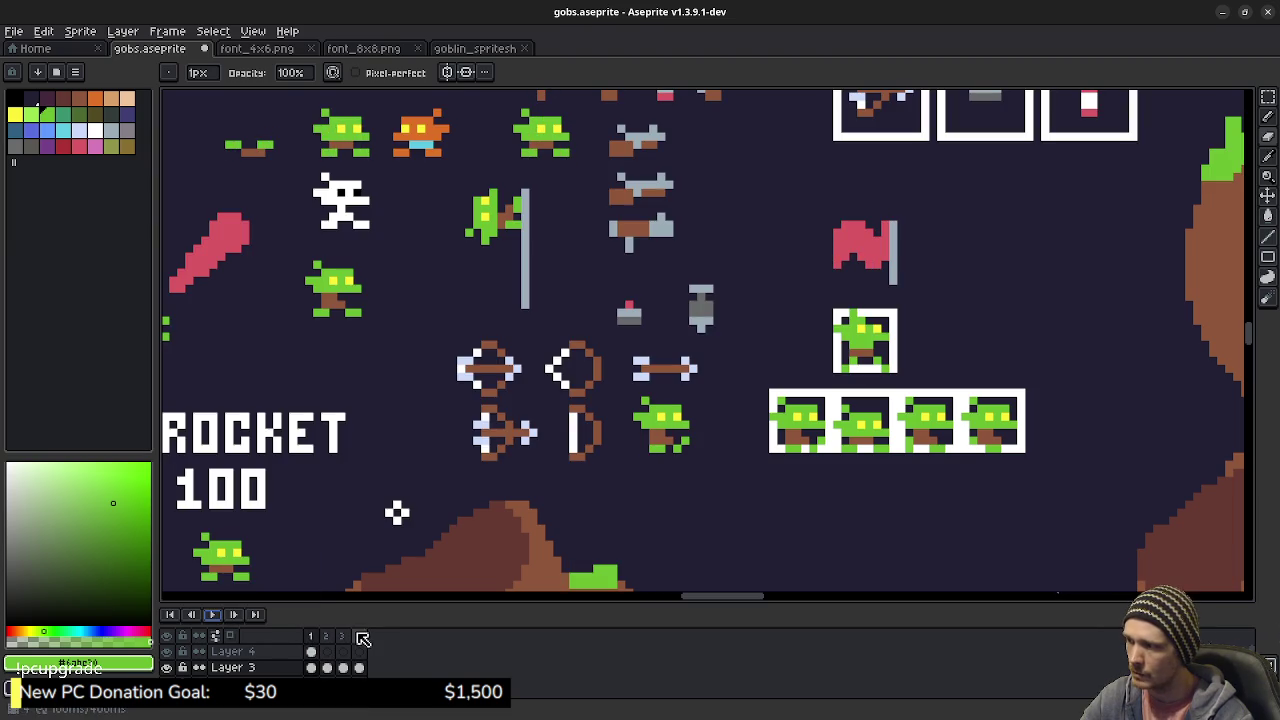
- Zoom in on walk frame 3, switch between Eraser and Pencil, then play and stop on frame 3
{"action": "scroll", "coordinate": [684, 427], "scroll_direction": "up", "scroll_amount": 1}
{"action": "key", "text": "Left"}
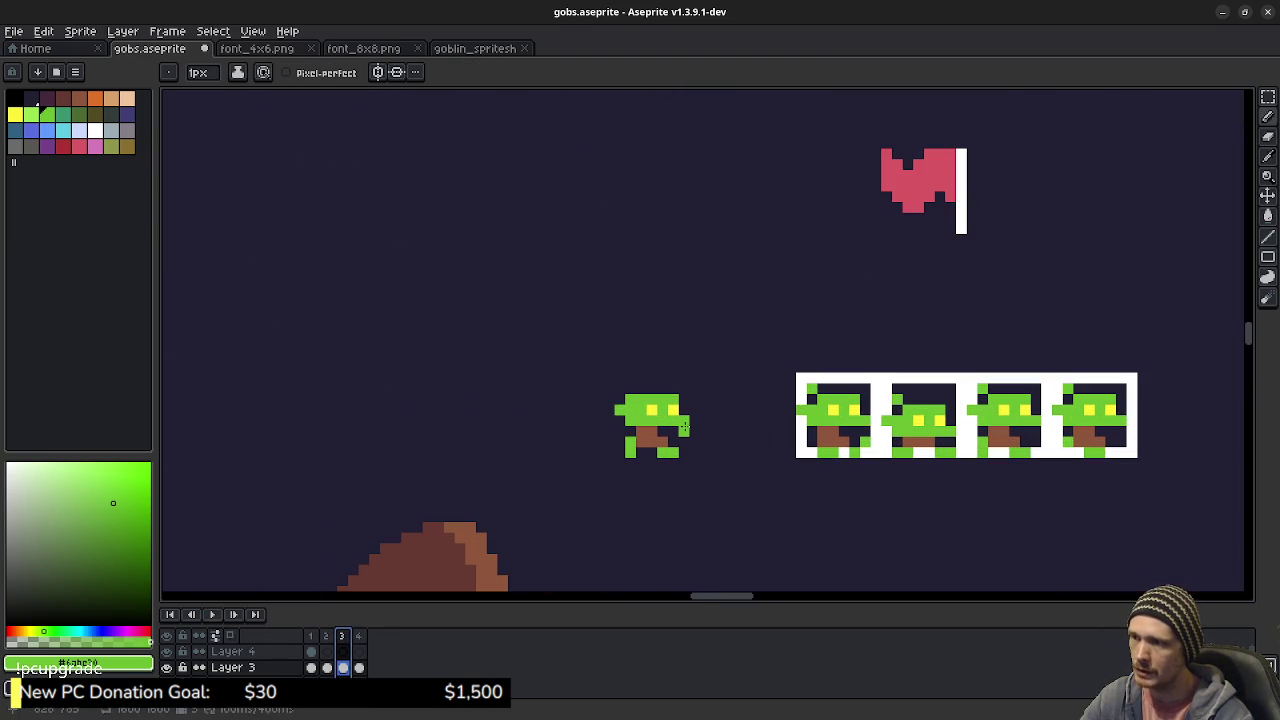
{"action": "key", "text": "e"}
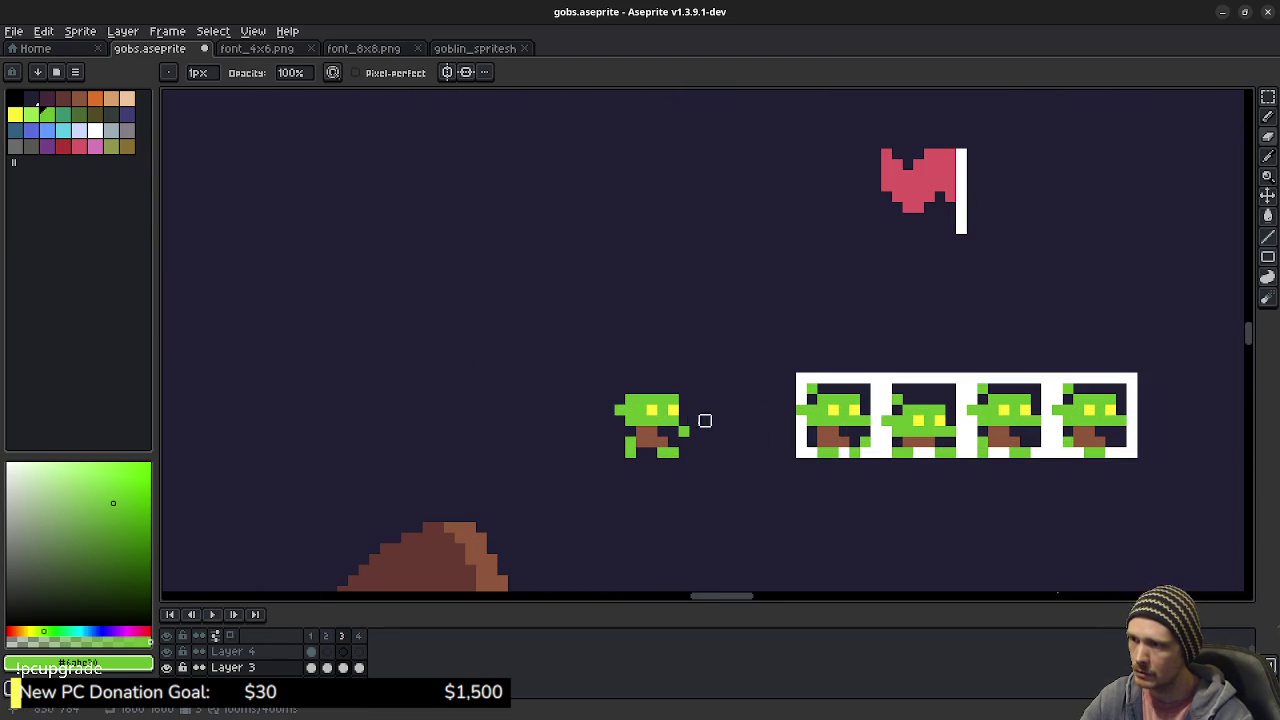
{"action": "key", "text": "g"}
{"action": "key", "text": "g"}
{"action": "key", "text": "b"}
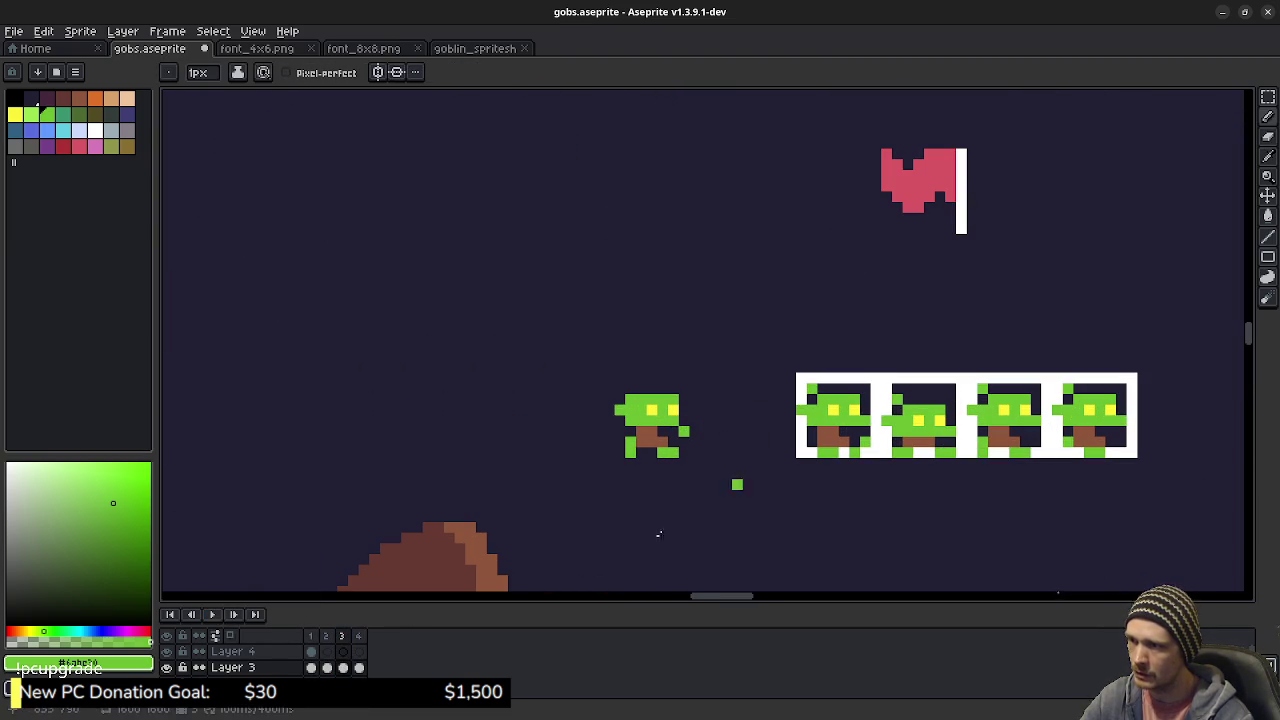
{"action": "left_click", "coordinate": [222, 615]}
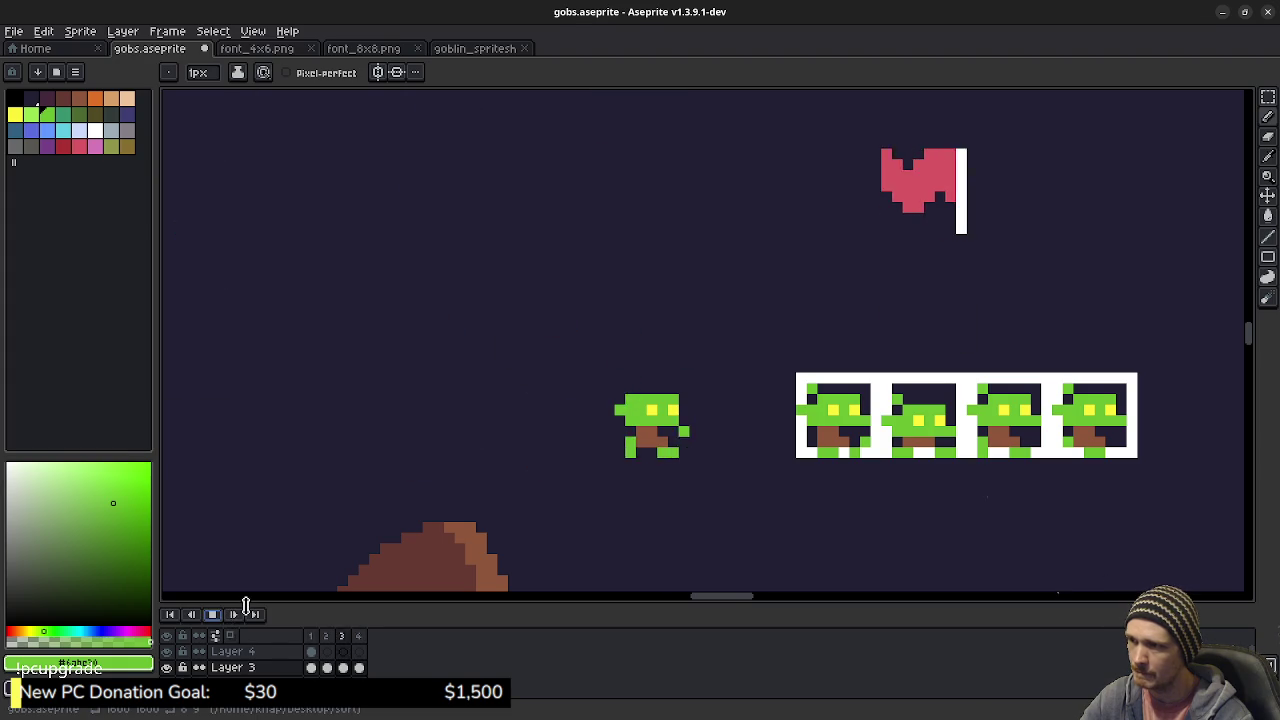
{"action": "left_click", "coordinate": [212, 614]}
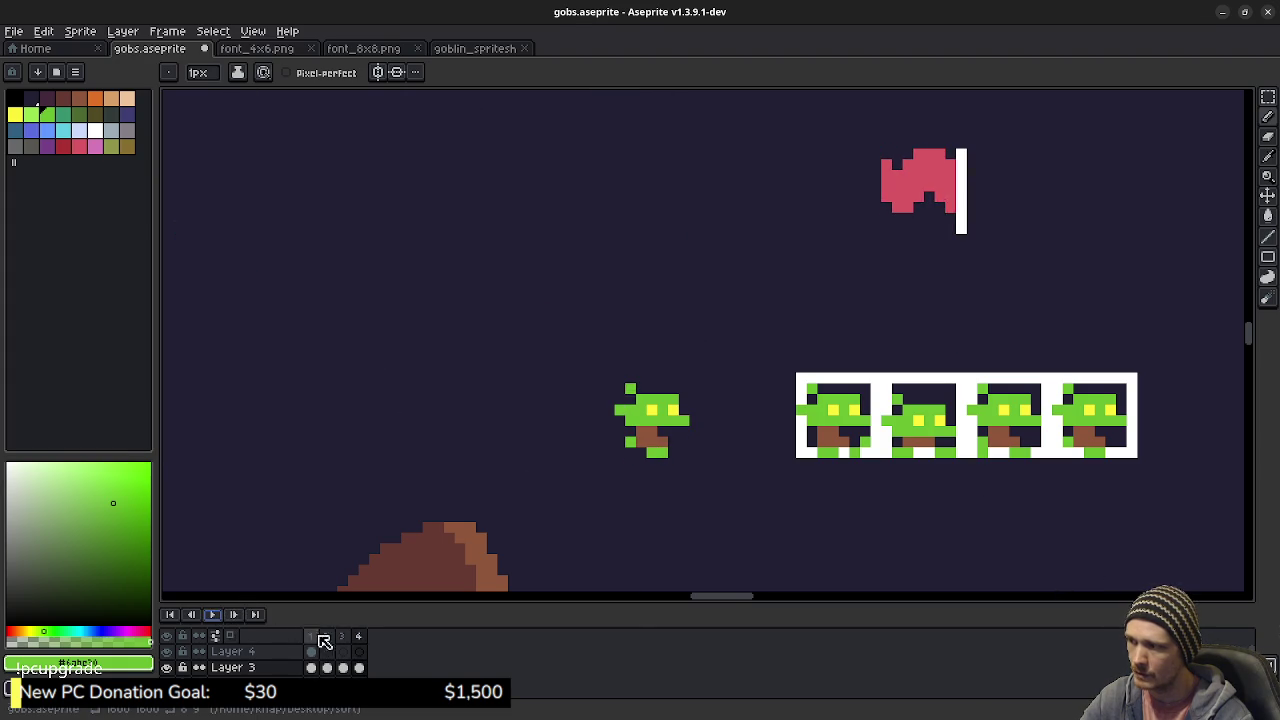
{"action": "left_click", "coordinate": [341, 636]}
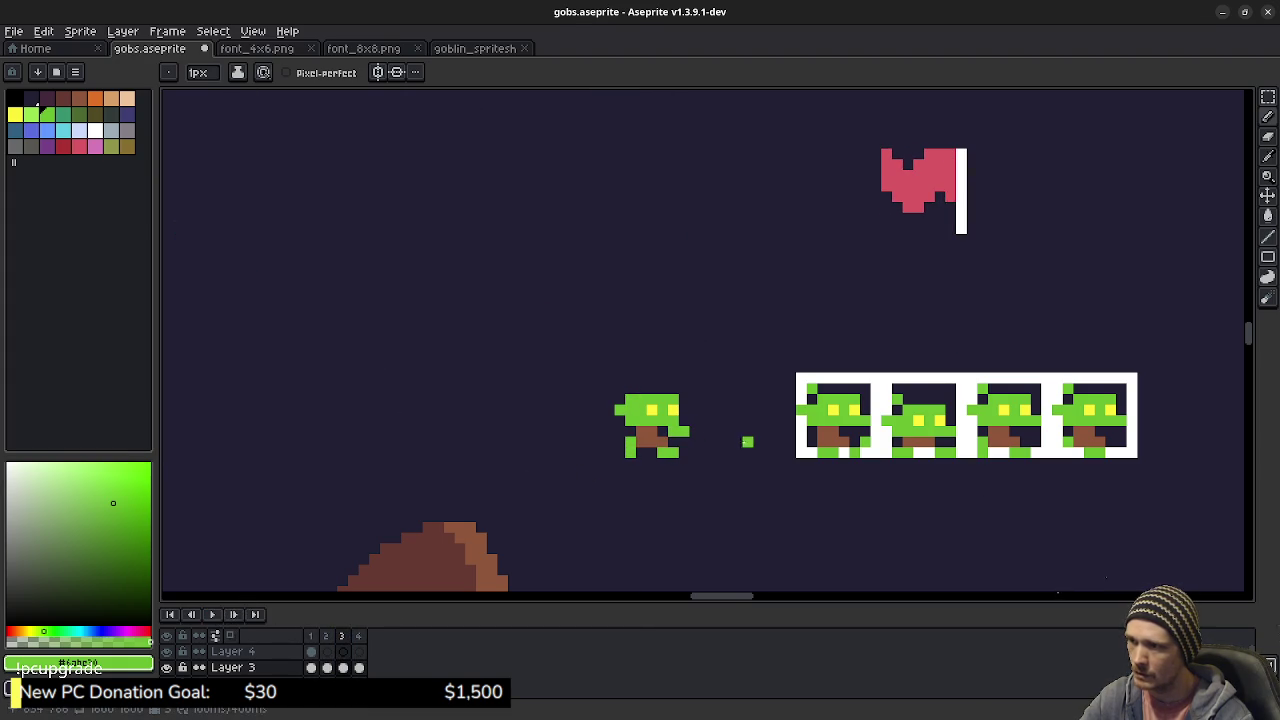
- Save gobs.aseprite and replay the walk animation, panning up over the sprite sheet
{"action": "key", "text": "ctrl+s"}
{"action": "left_click", "coordinate": [219, 615]}
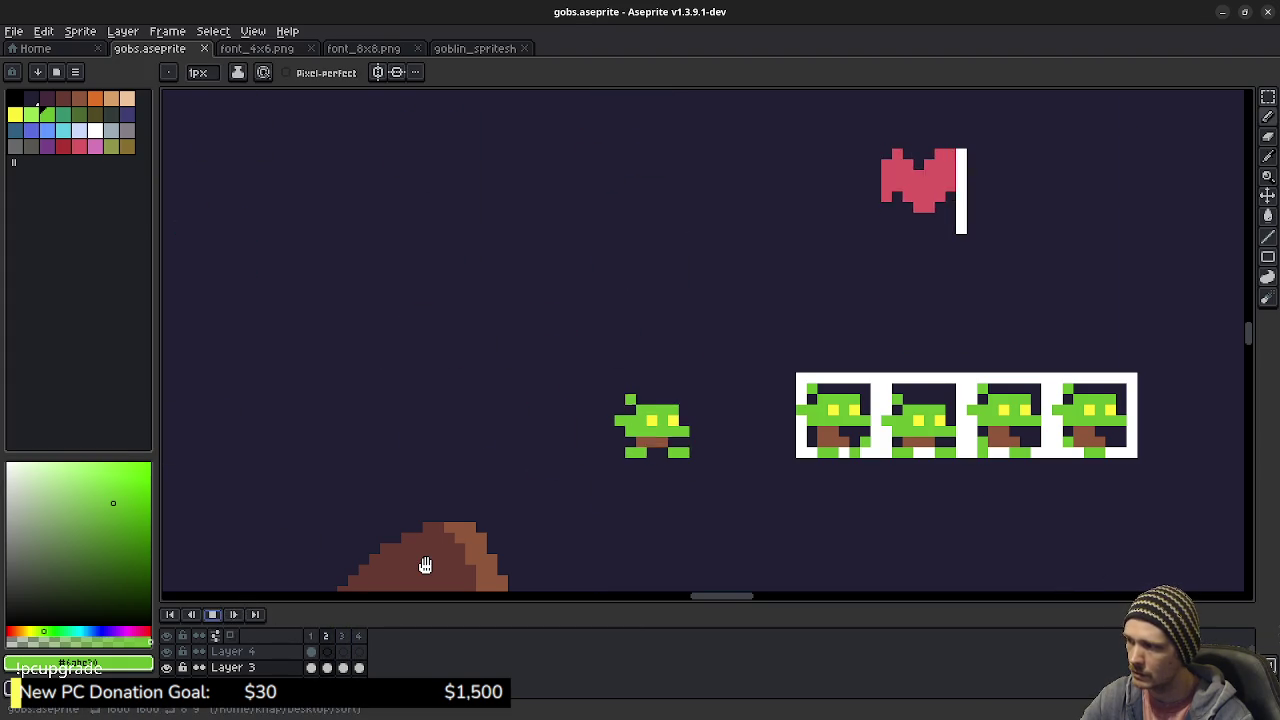
{"action": "scroll", "coordinate": [762, 465], "scroll_direction": "down", "scroll_amount": 3}
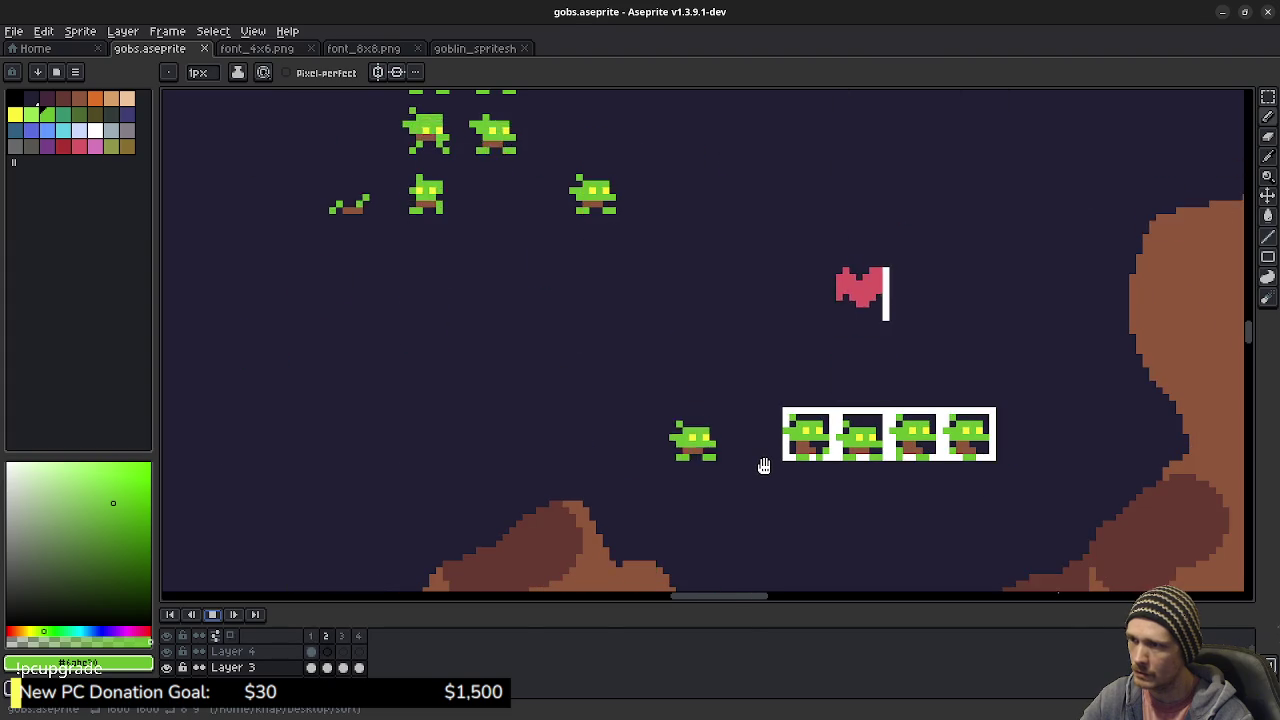
{"action": "scroll", "coordinate": [764, 470], "scroll_direction": "up", "scroll_amount": 1}
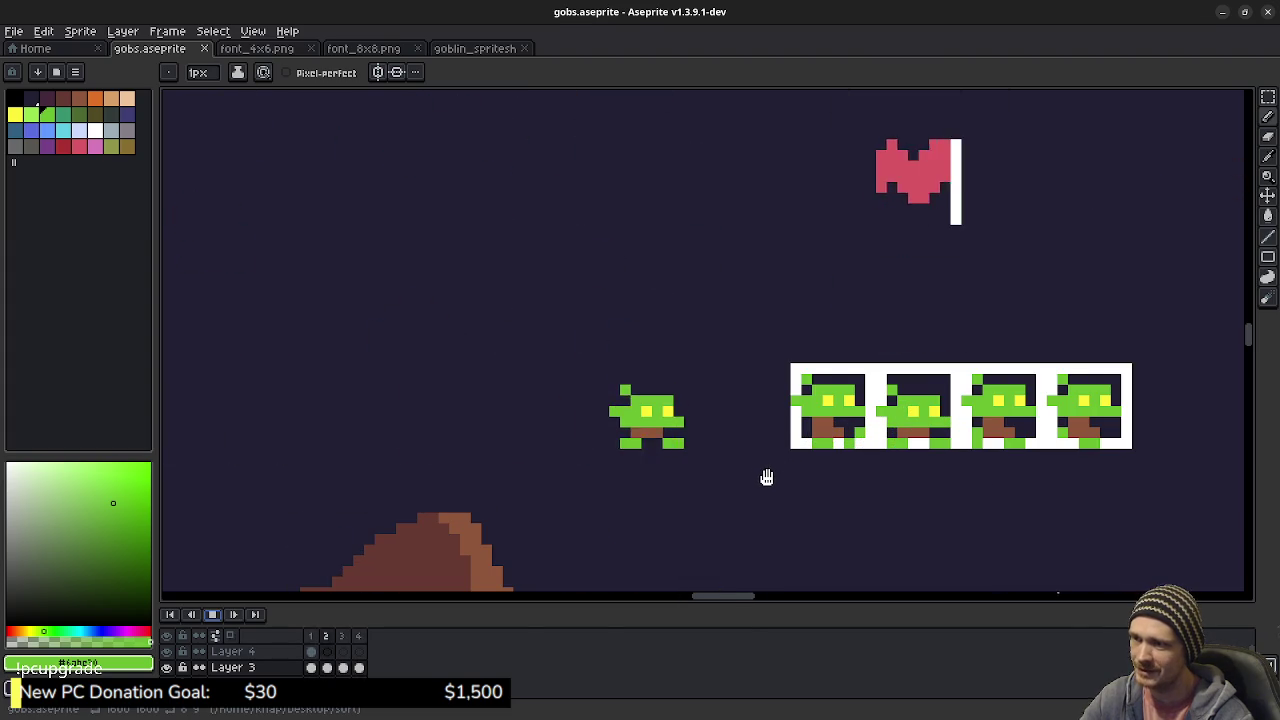
{"action": "left_click_drag", "start_coordinate": [762, 478], "coordinate": [761, 446]}
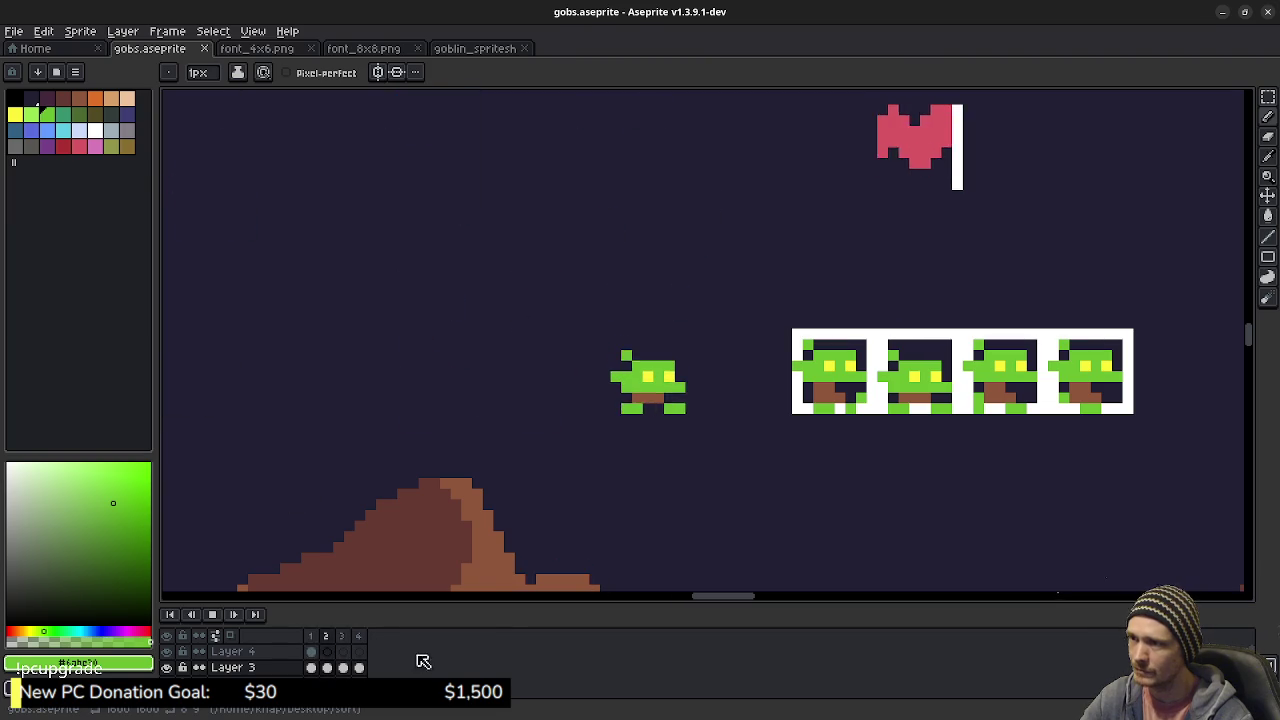
- Stop playback and compare the goblin's poses across walk frames 1–4
{"action": "left_click", "coordinate": [328, 640]}
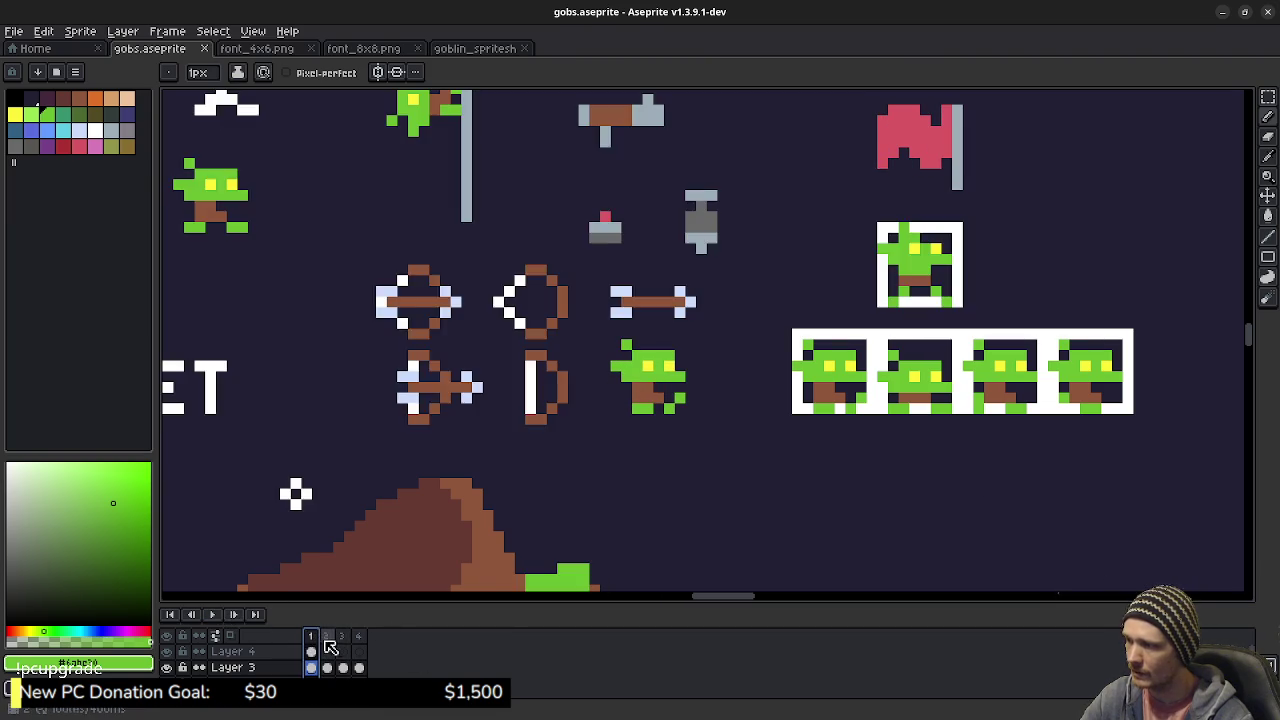
{"action": "left_click", "coordinate": [347, 643]}
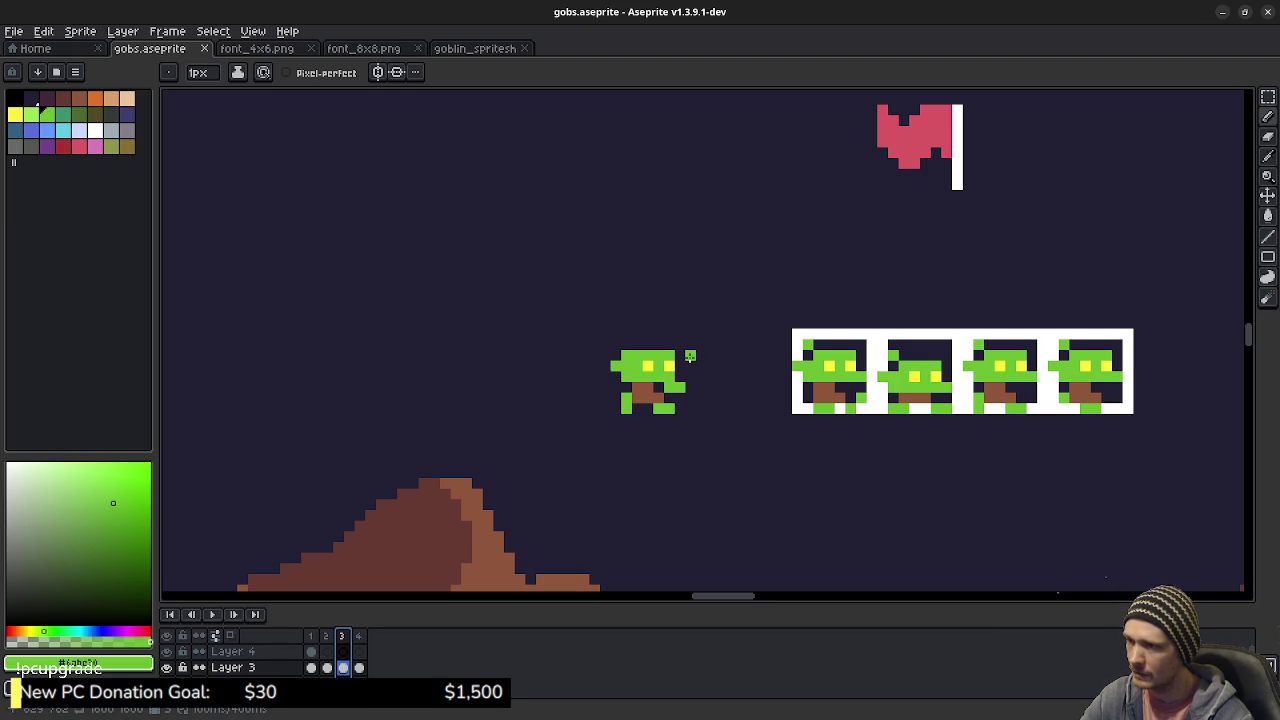
{"action": "left_click", "coordinate": [362, 636]}
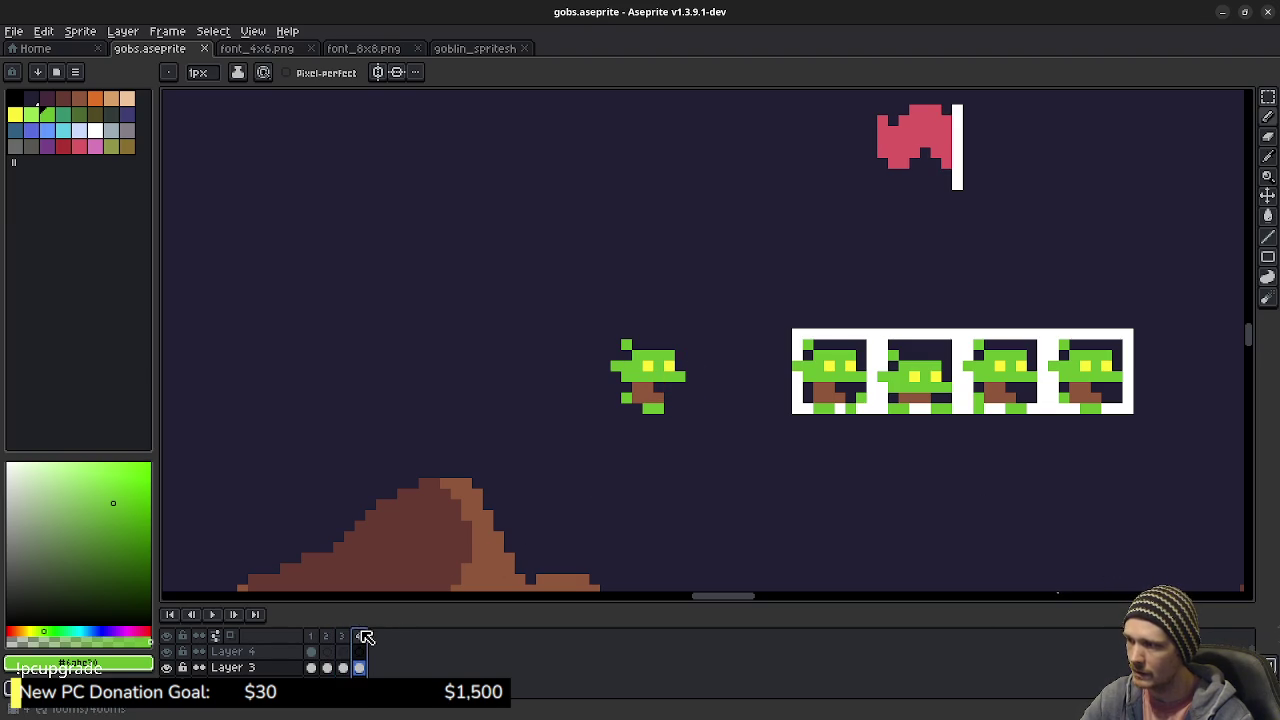
{"action": "left_click", "coordinate": [328, 637]}
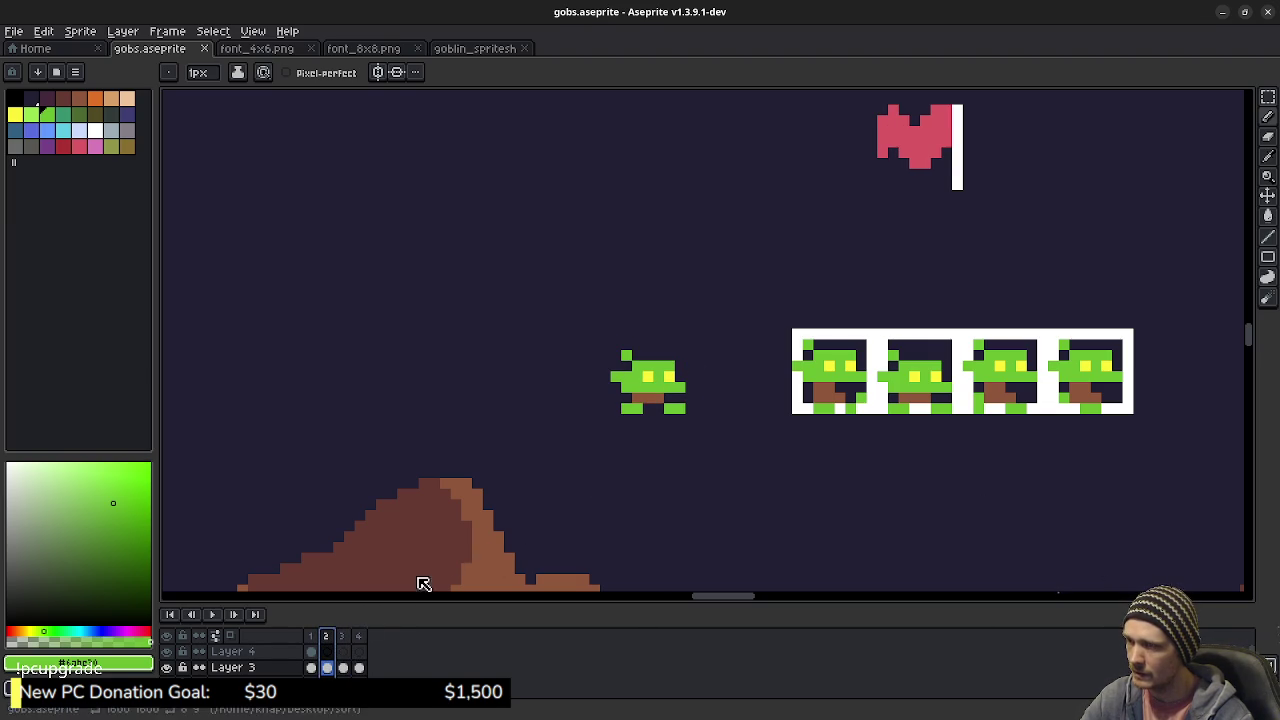
{"action": "left_click", "coordinate": [313, 640]}
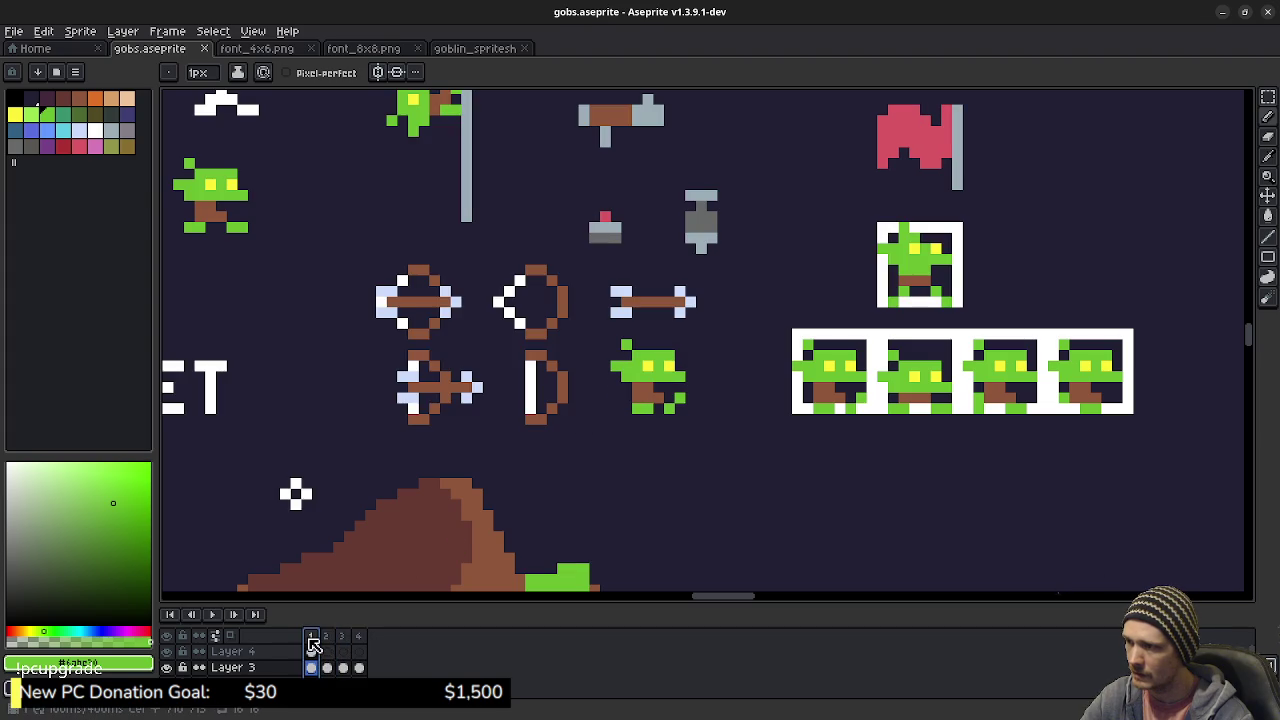
{"action": "left_click", "coordinate": [331, 640]}
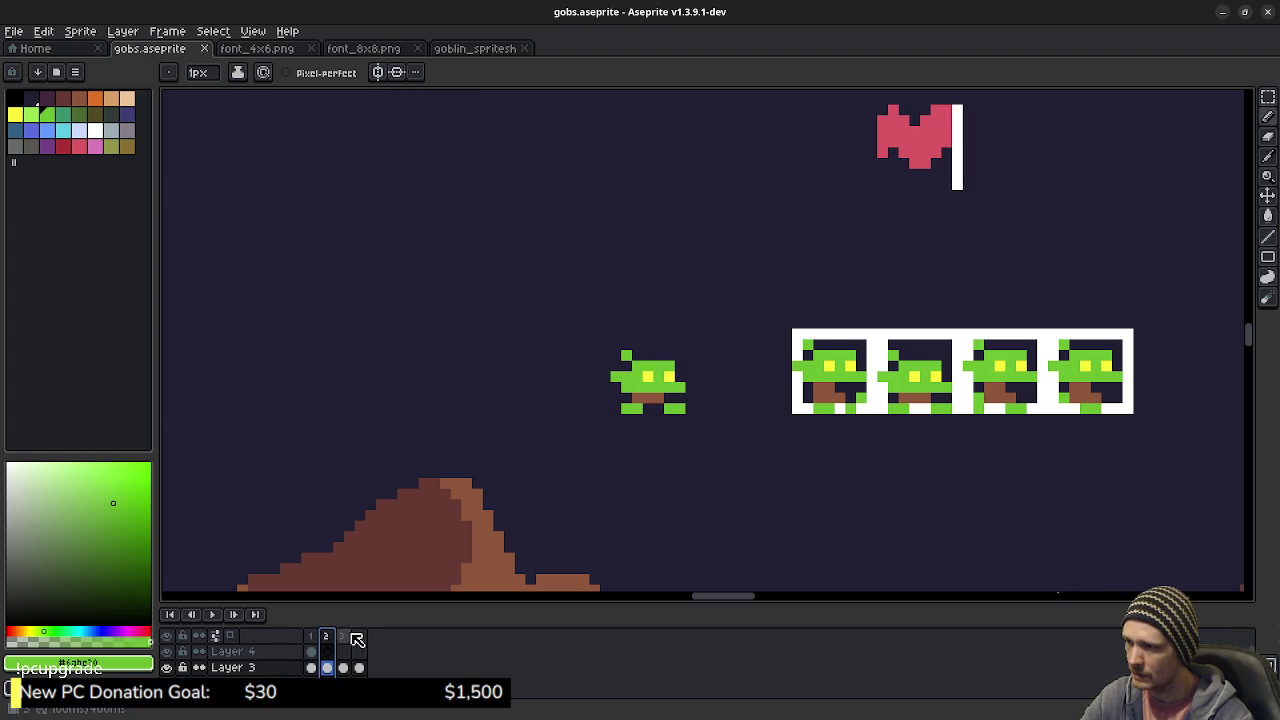
{"action": "left_click", "coordinate": [345, 637]}
{"action": "left_click", "coordinate": [362, 638]}
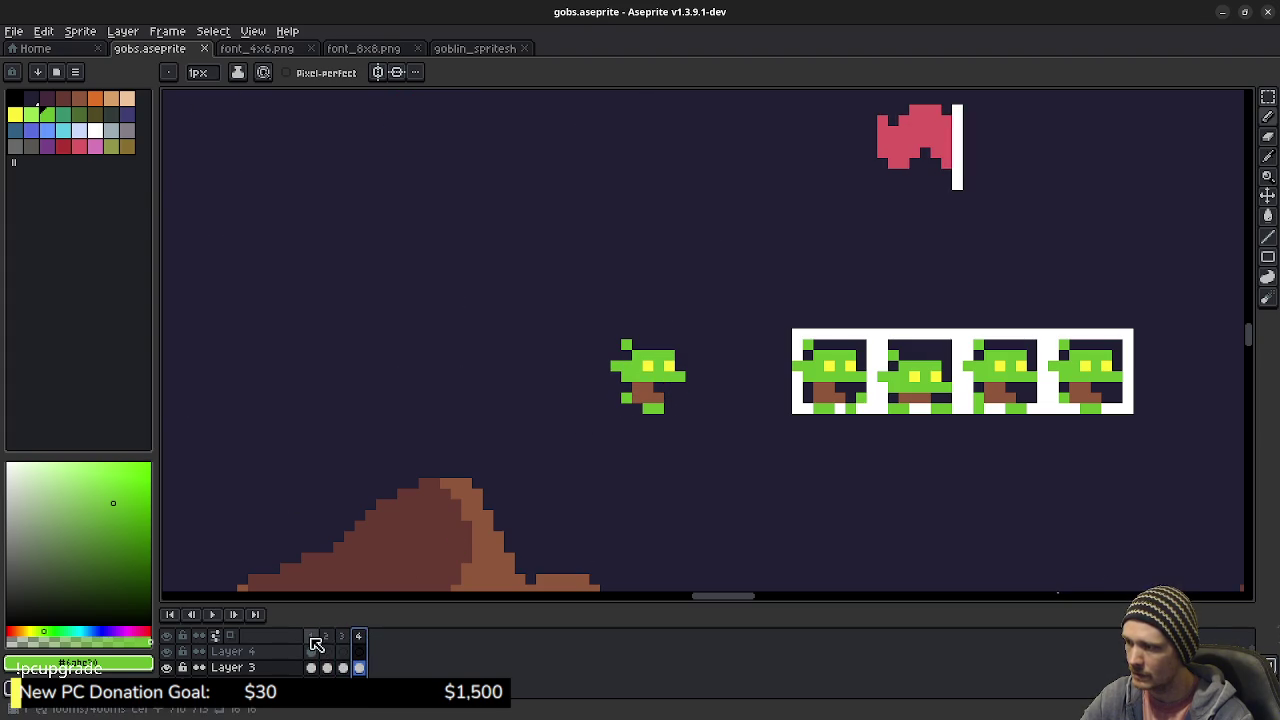
- Return to frame 3, pick the yellow eye colour, and pan out across the terrain and sprites
{"action": "left_click", "coordinate": [345, 640]}
{"action": "left_click", "coordinate": [646, 373], "text": "alt"}
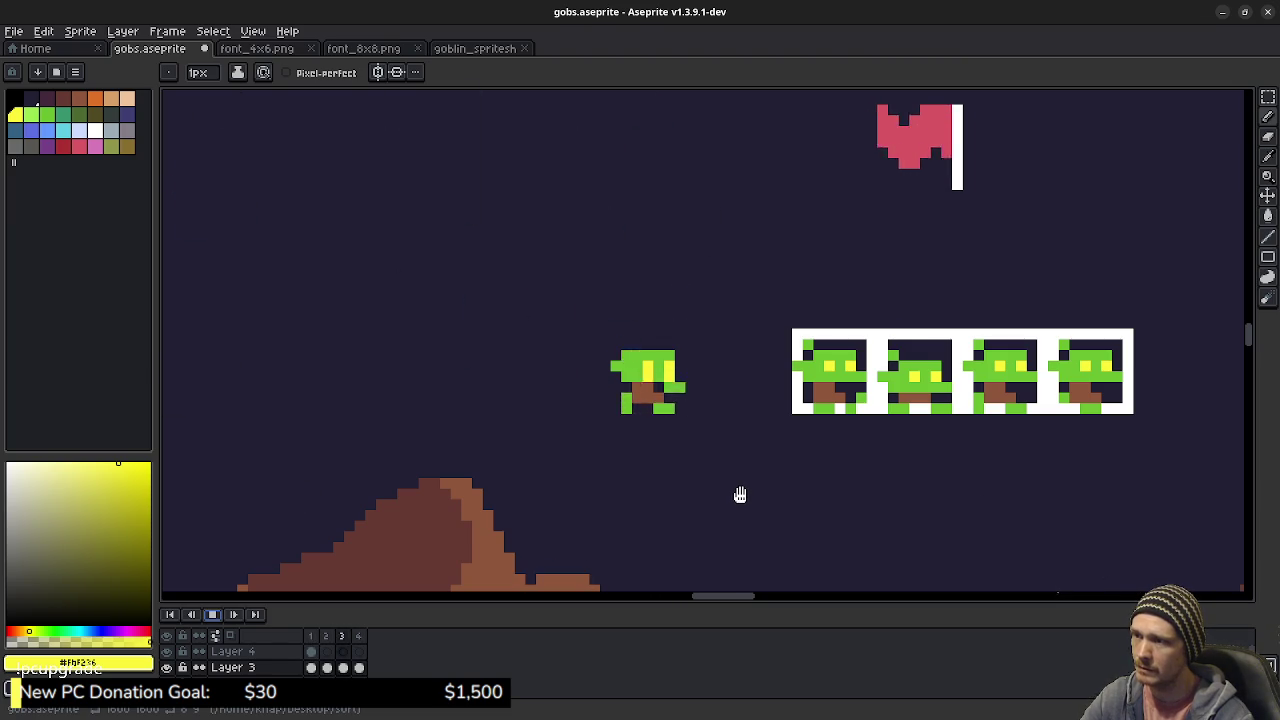
{"action": "scroll", "coordinate": [740, 495], "scroll_direction": "down", "scroll_amount": 2}
{"action": "left_click_drag", "start_coordinate": [740, 495], "coordinate": [703, 406]}
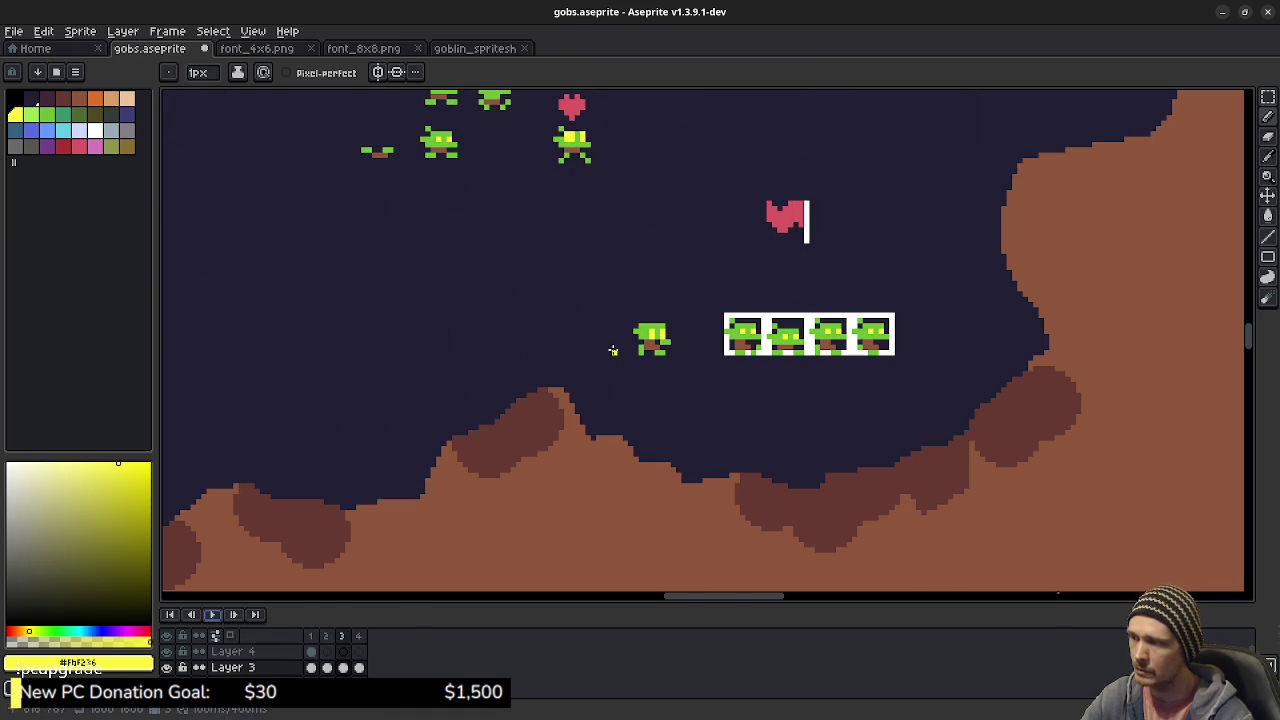
- Stop the walk preview and centre the goblins and flag in view
{"action": "scroll", "coordinate": [613, 350], "scroll_direction": "up", "scroll_amount": 3}
{"action": "left_click", "coordinate": [675, 297], "text": "alt"}
{"action": "key", "text": "e"}
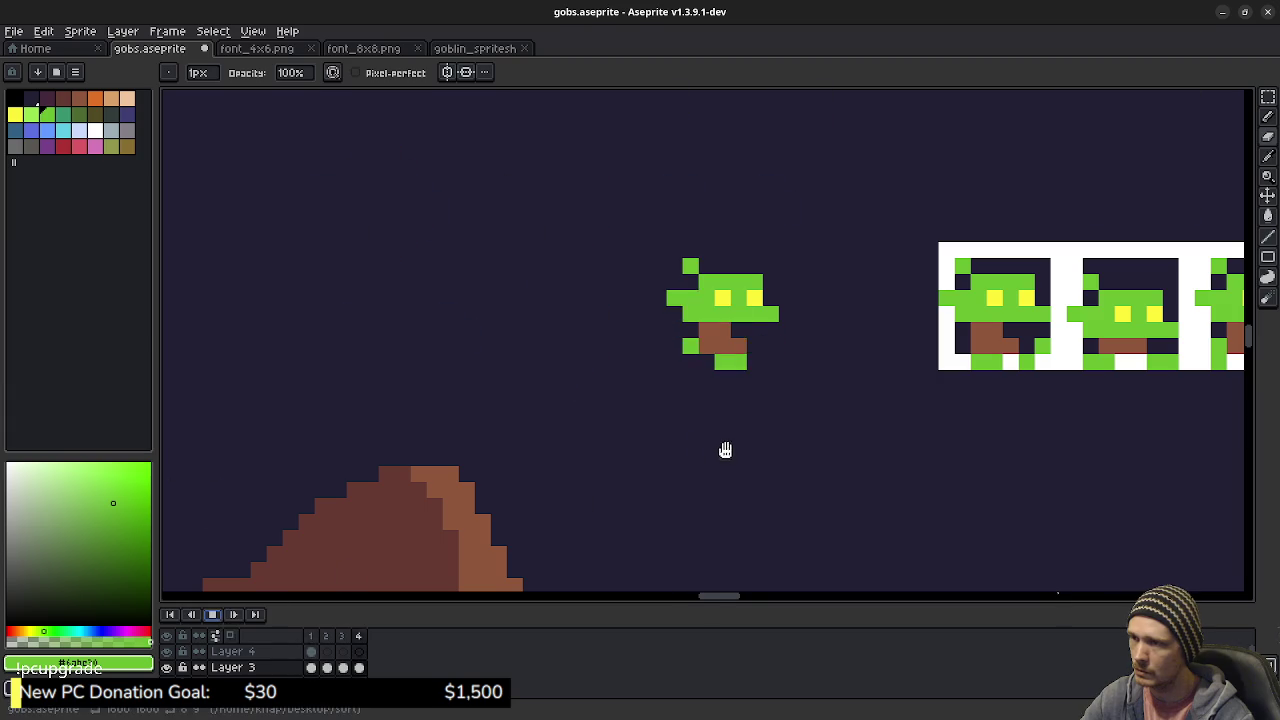
{"action": "scroll", "coordinate": [760, 440], "scroll_direction": "down", "scroll_amount": 2}
{"action": "scroll", "coordinate": [777, 431], "scroll_direction": "down", "scroll_amount": 1}
{"action": "left_click_drag", "start_coordinate": [789, 443], "coordinate": [723, 429]}
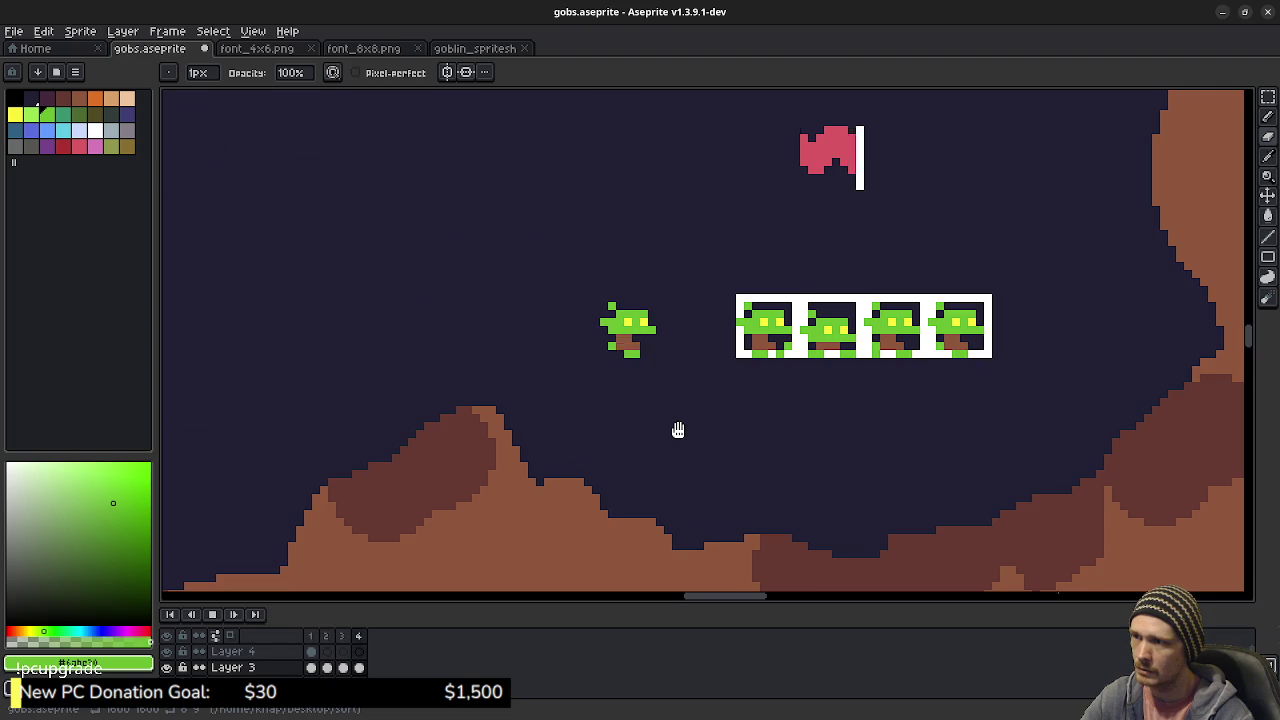
{"action": "scroll", "coordinate": [678, 430], "scroll_direction": "down", "scroll_amount": 1}
{"action": "scroll", "coordinate": [678, 430], "scroll_direction": "down", "scroll_amount": 1}
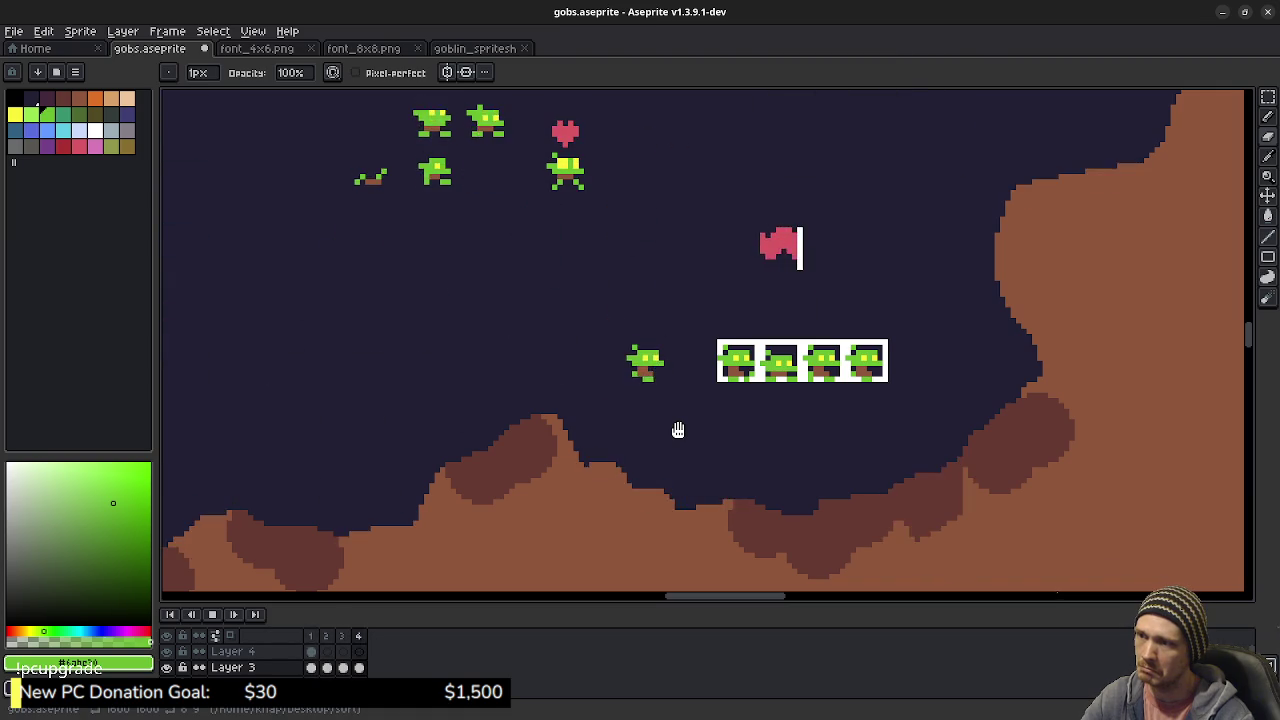
- Stop on frame 3 and sample the dark background and goblin green colours
{"action": "left_click", "coordinate": [216, 620]}
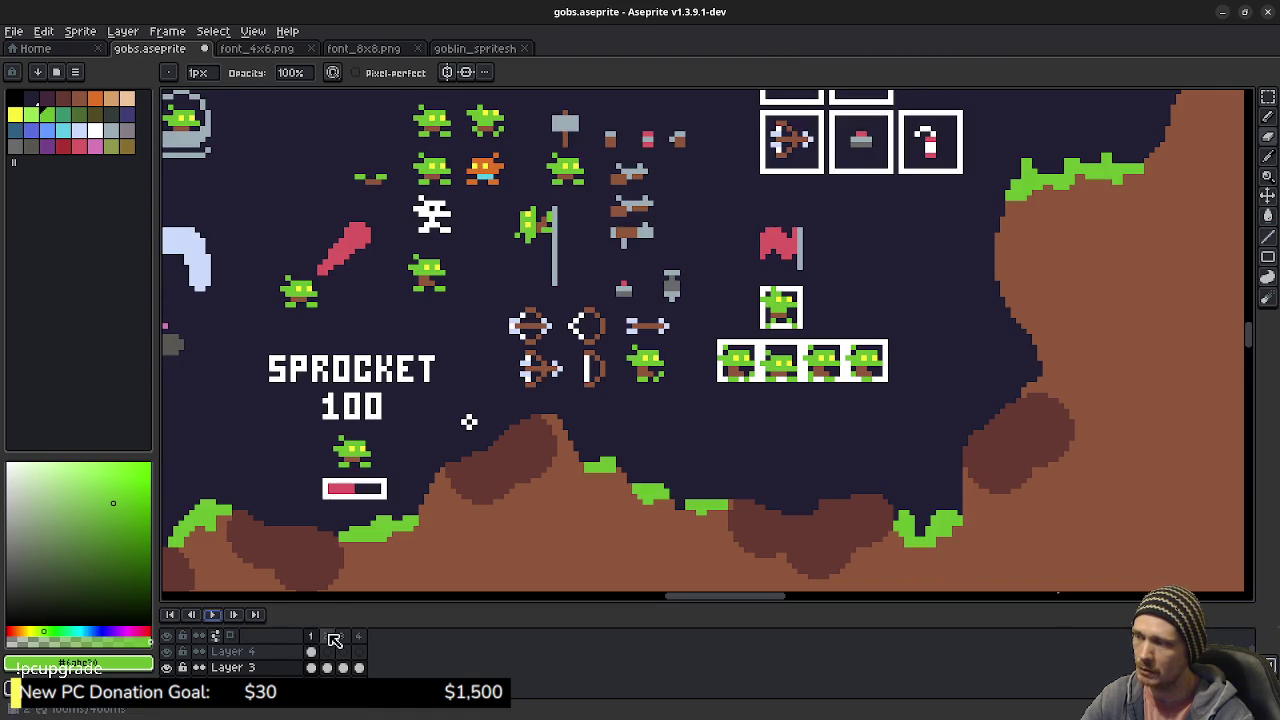
{"action": "scroll", "coordinate": [674, 343], "scroll_direction": "up", "scroll_amount": 1}
{"action": "key", "text": "alt"}
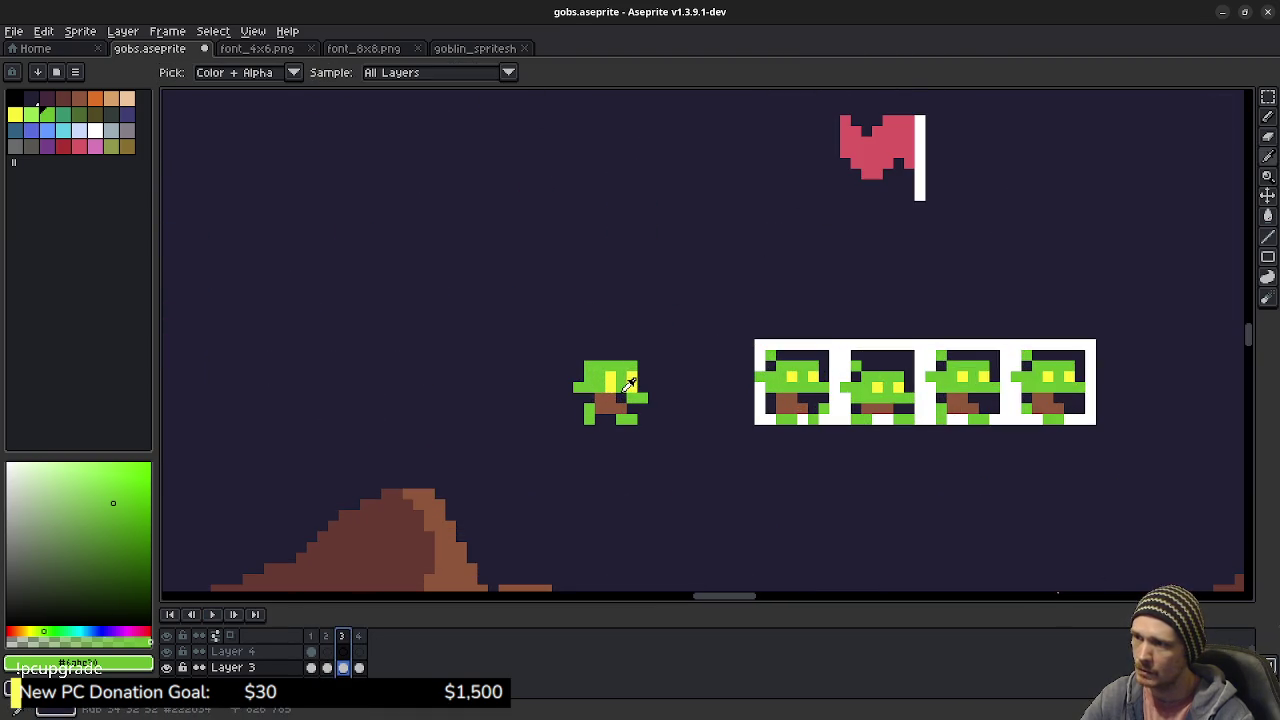
{"action": "left_click", "coordinate": [621, 393], "text": "alt"}
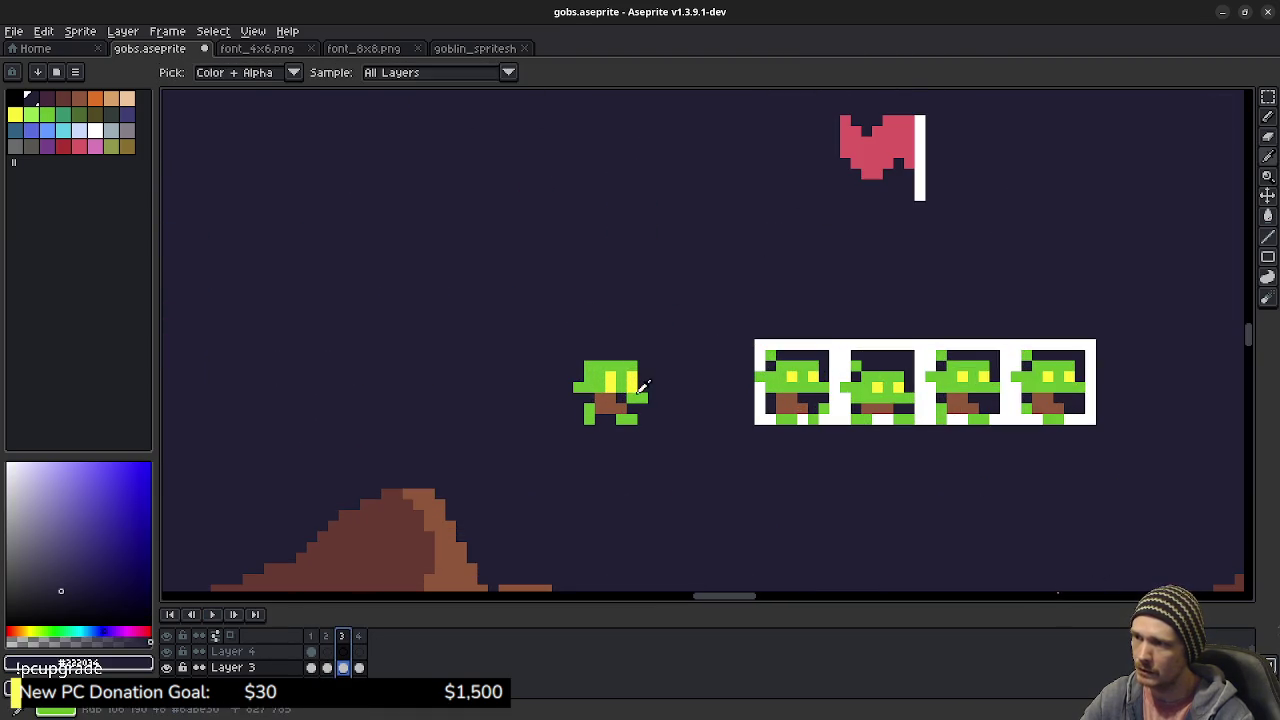
{"action": "left_click", "coordinate": [626, 398], "text": "alt"}
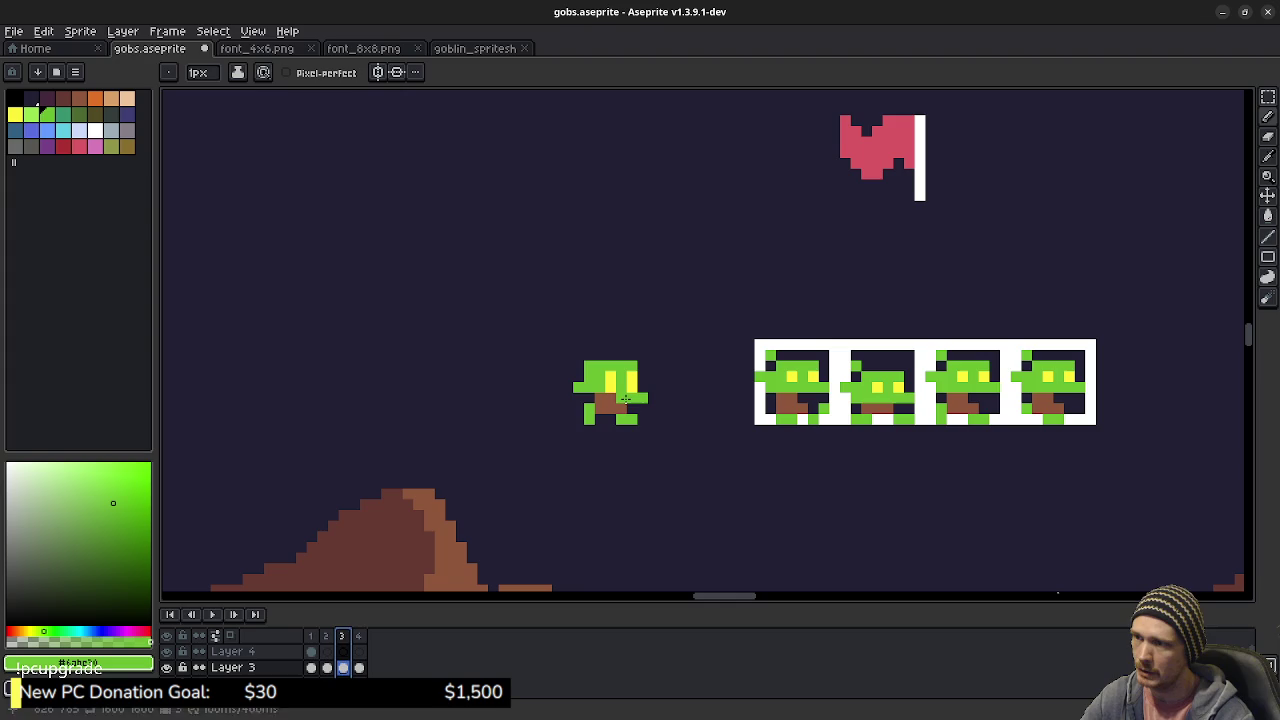
- Replay the walk cycle, view the rest of the scene, then stop it
{"action": "left_click", "coordinate": [222, 620]}
{"action": "scroll", "coordinate": [654, 483], "scroll_direction": "down", "scroll_amount": 1}
{"action": "scroll", "coordinate": [654, 483], "scroll_direction": "down", "scroll_amount": 1}
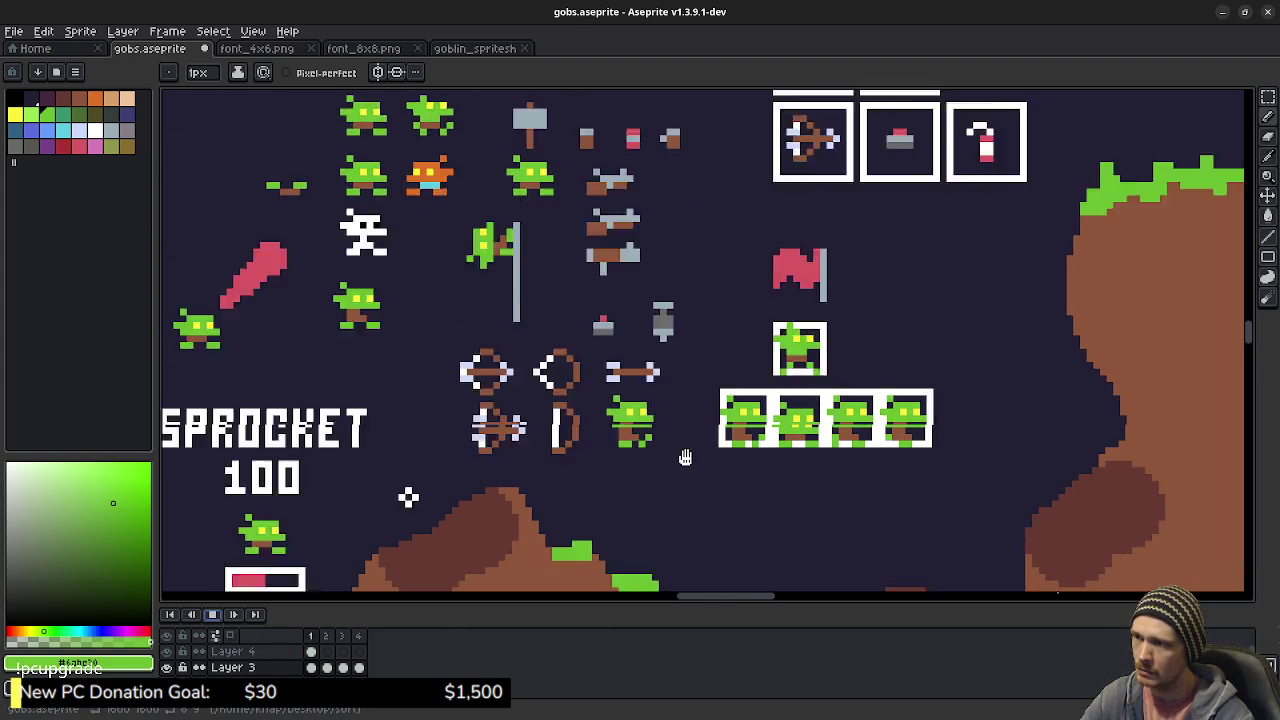
{"action": "left_click_drag", "start_coordinate": [680, 454], "coordinate": [684, 408]}
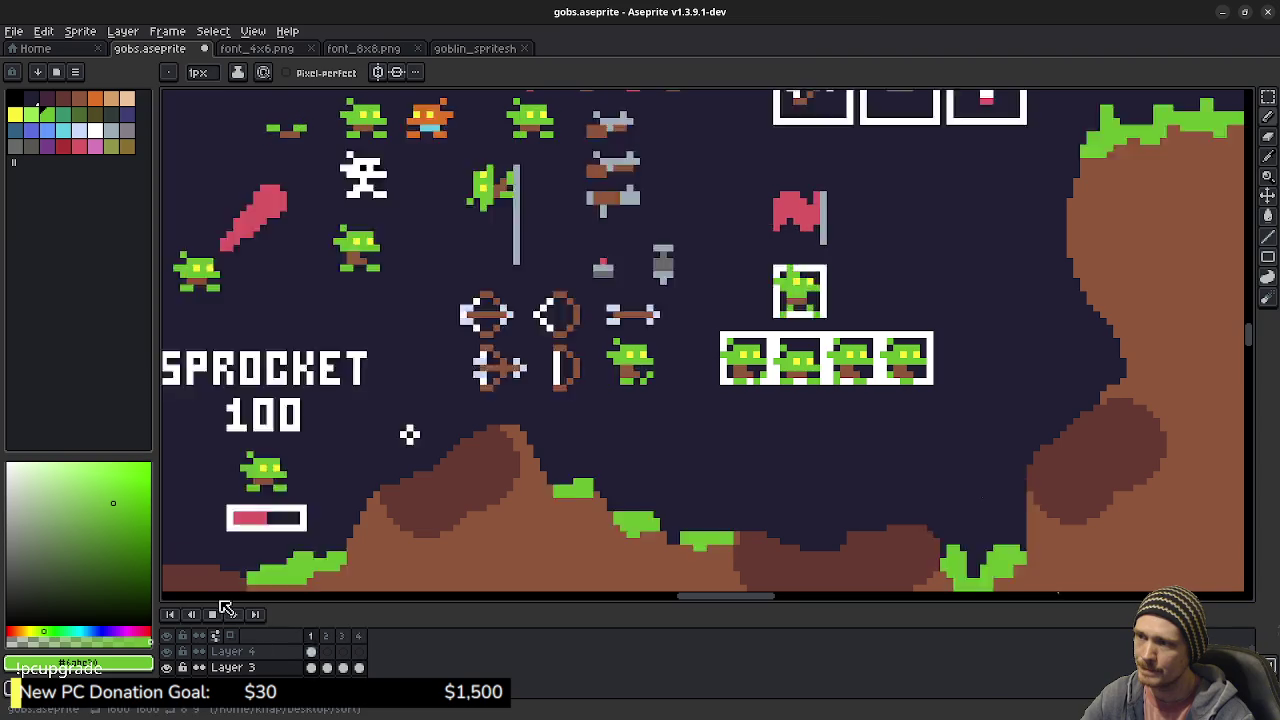
{"action": "left_click", "coordinate": [214, 614]}
{"action": "scroll", "coordinate": [577, 440], "scroll_direction": "up", "scroll_amount": 2}
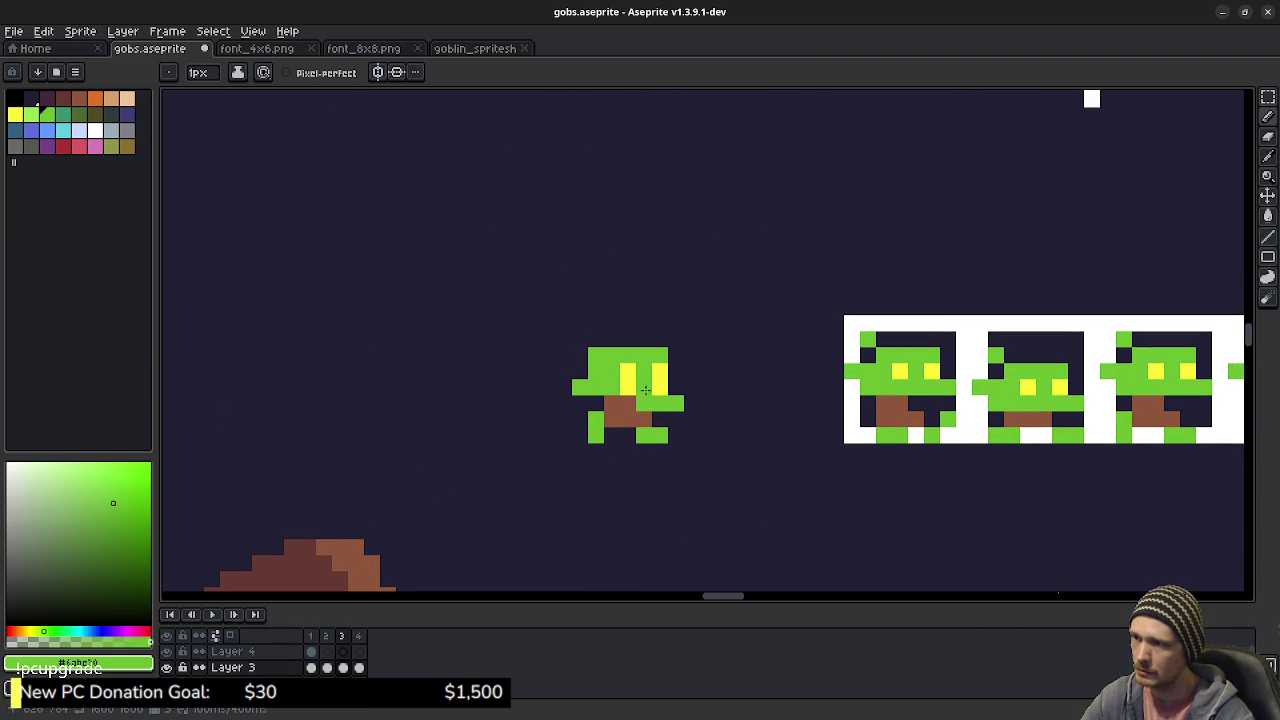
- Play the goblin walk animation briefly, then stop it
{"action": "key", "text": "e"}
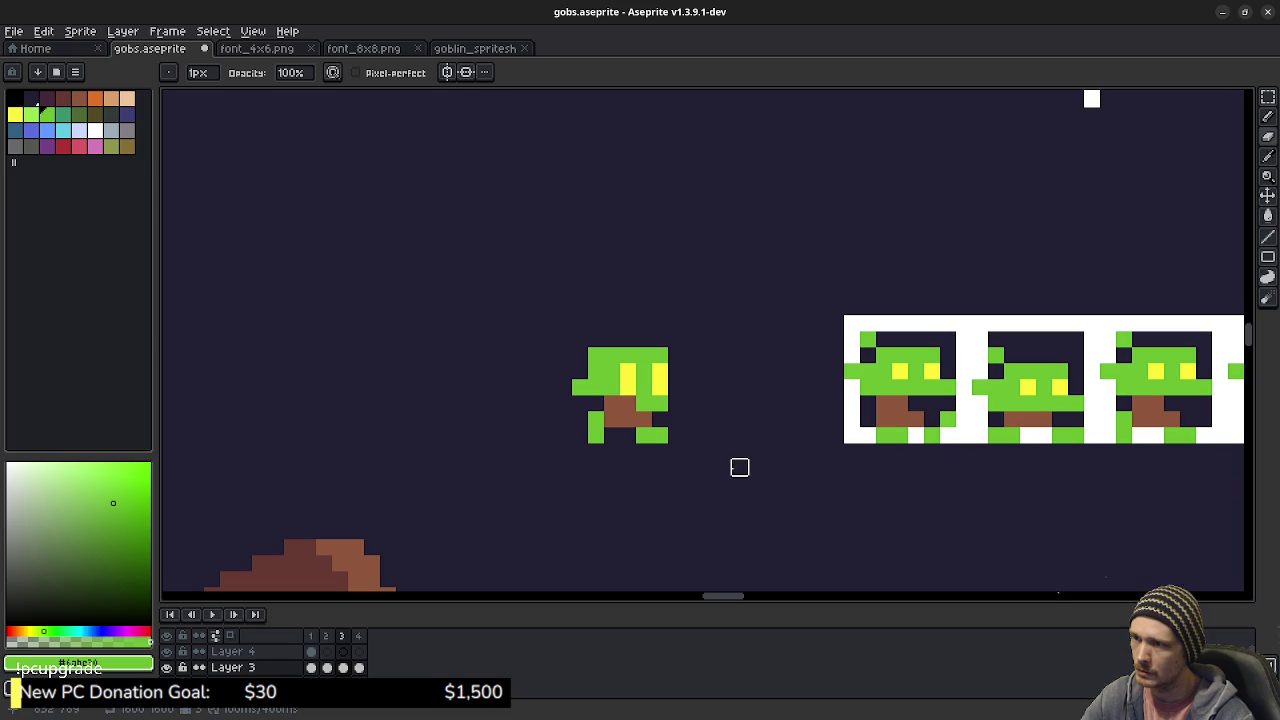
{"action": "left_click", "coordinate": [214, 614]}
{"action": "scroll", "coordinate": [682, 527], "scroll_direction": "down", "scroll_amount": 2}
{"action": "left_click_drag", "start_coordinate": [682, 527], "coordinate": [703, 449]}
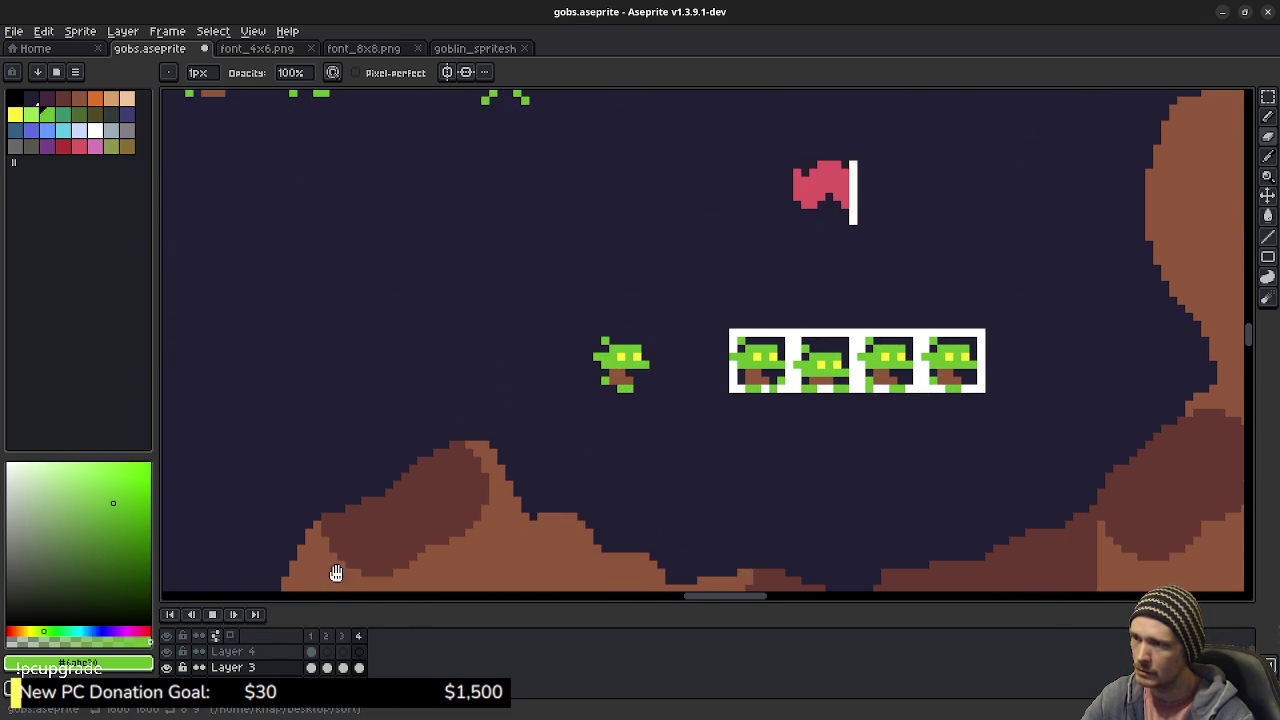
{"action": "left_click", "coordinate": [213, 614]}
- Select frame 3 and add a green pixel to its goblin
{"action": "left_click", "coordinate": [348, 638]}
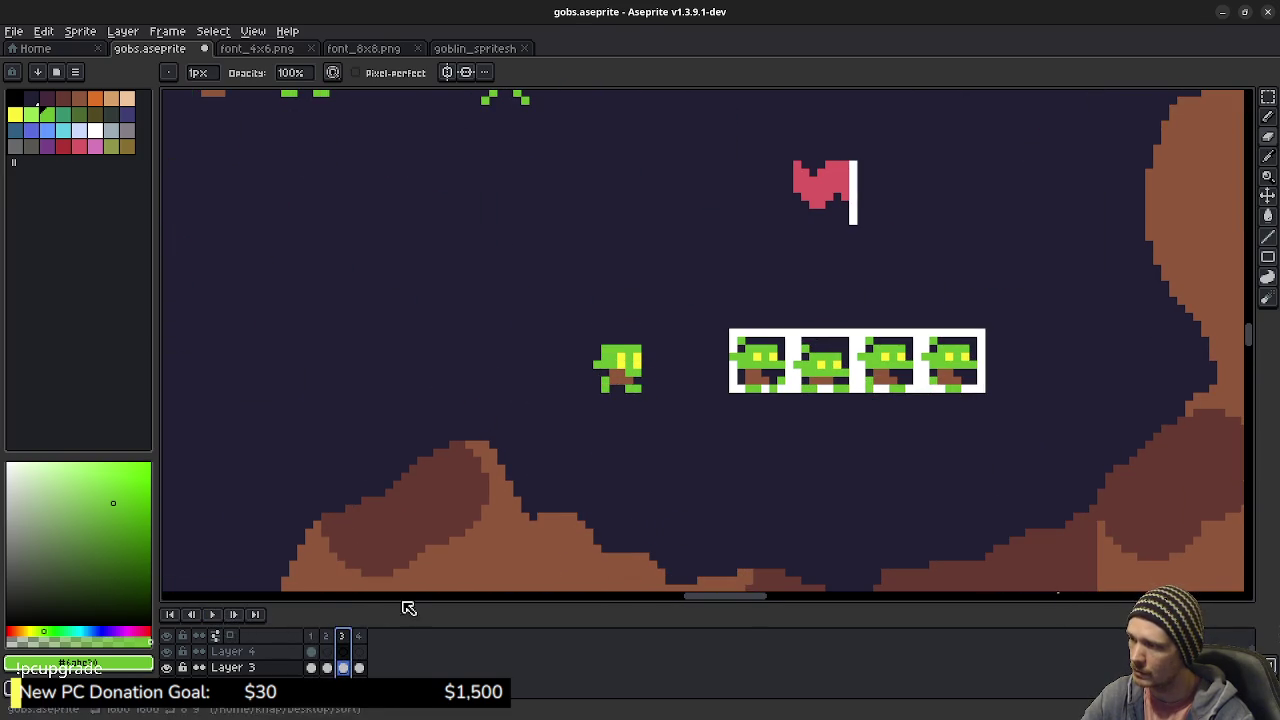
{"action": "key", "text": "v"}
{"action": "key", "text": "b"}
{"action": "scroll", "coordinate": [641, 386], "scroll_direction": "up", "scroll_amount": 3}
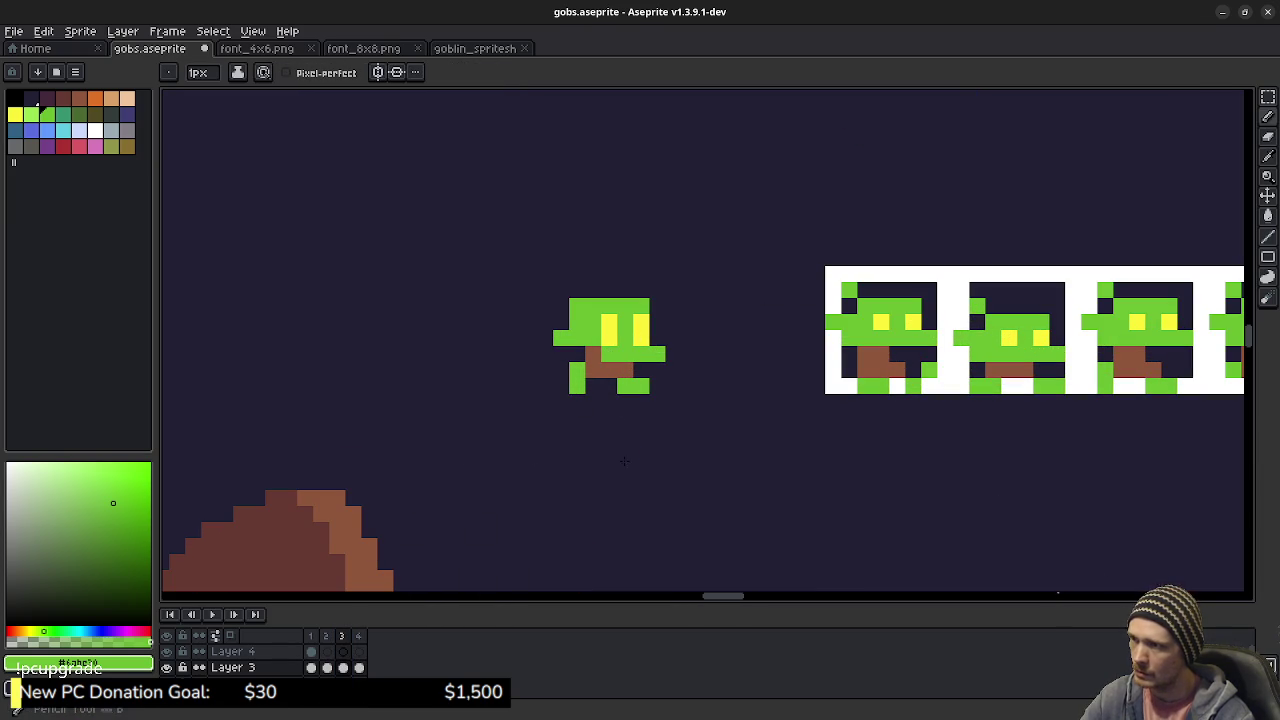
{"action": "left_click", "coordinate": [433, 530]}
- Replay the walk preview with the goblins and flag in view, then stop
{"action": "left_click", "coordinate": [212, 615]}
{"action": "scroll", "coordinate": [614, 491], "scroll_direction": "down", "scroll_amount": 1}
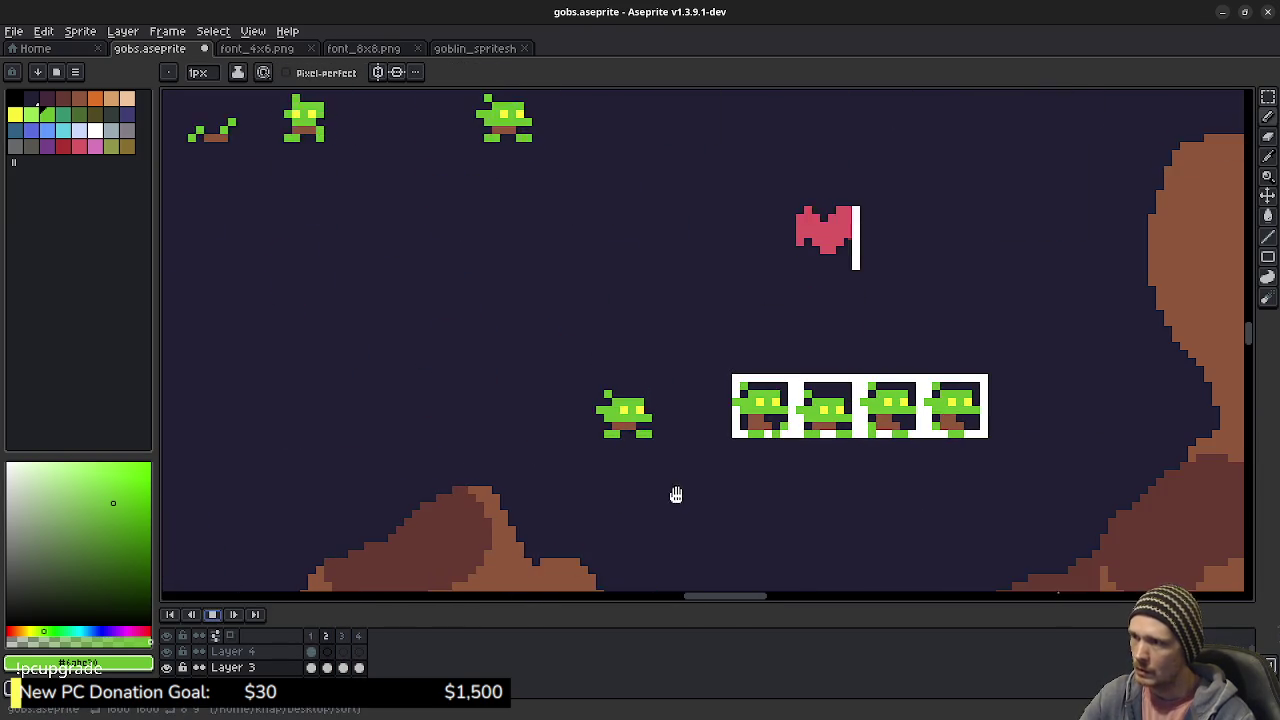
{"action": "left_click_drag", "start_coordinate": [674, 494], "coordinate": [676, 452]}
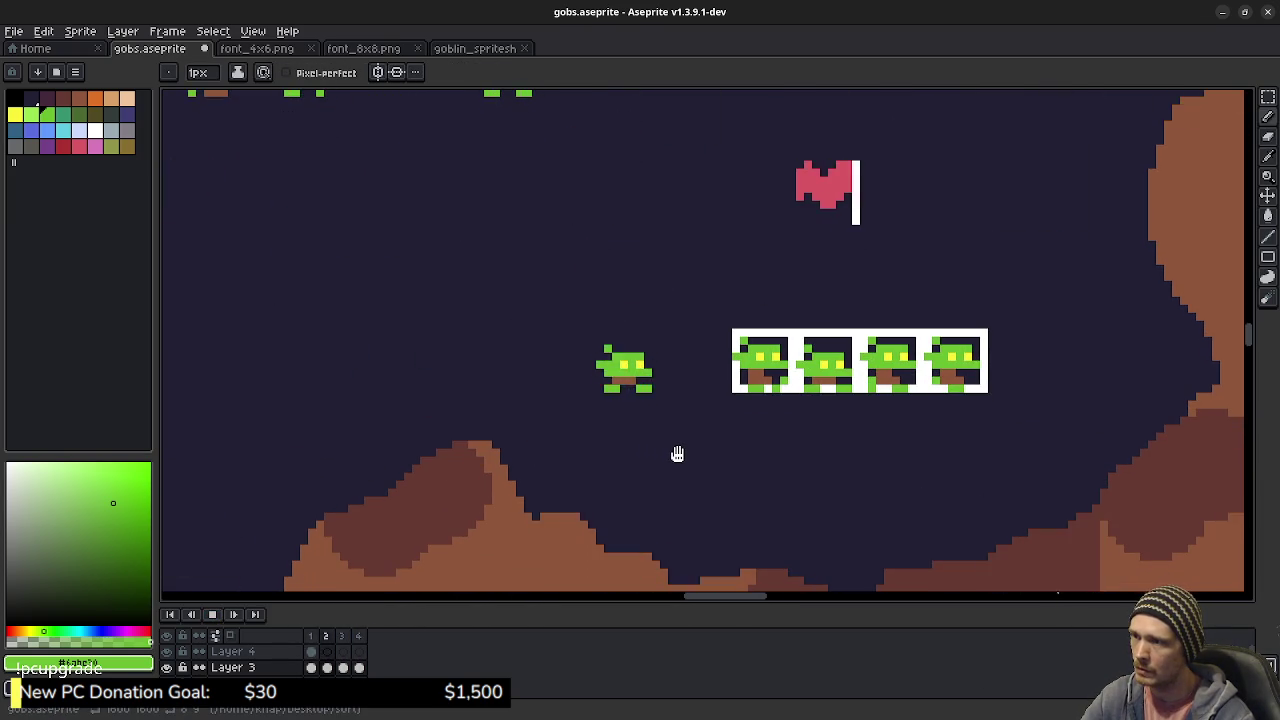
{"action": "scroll", "coordinate": [677, 454], "scroll_direction": "up", "scroll_amount": 1}
{"action": "left_click_drag", "start_coordinate": [640, 428], "coordinate": [686, 451]}
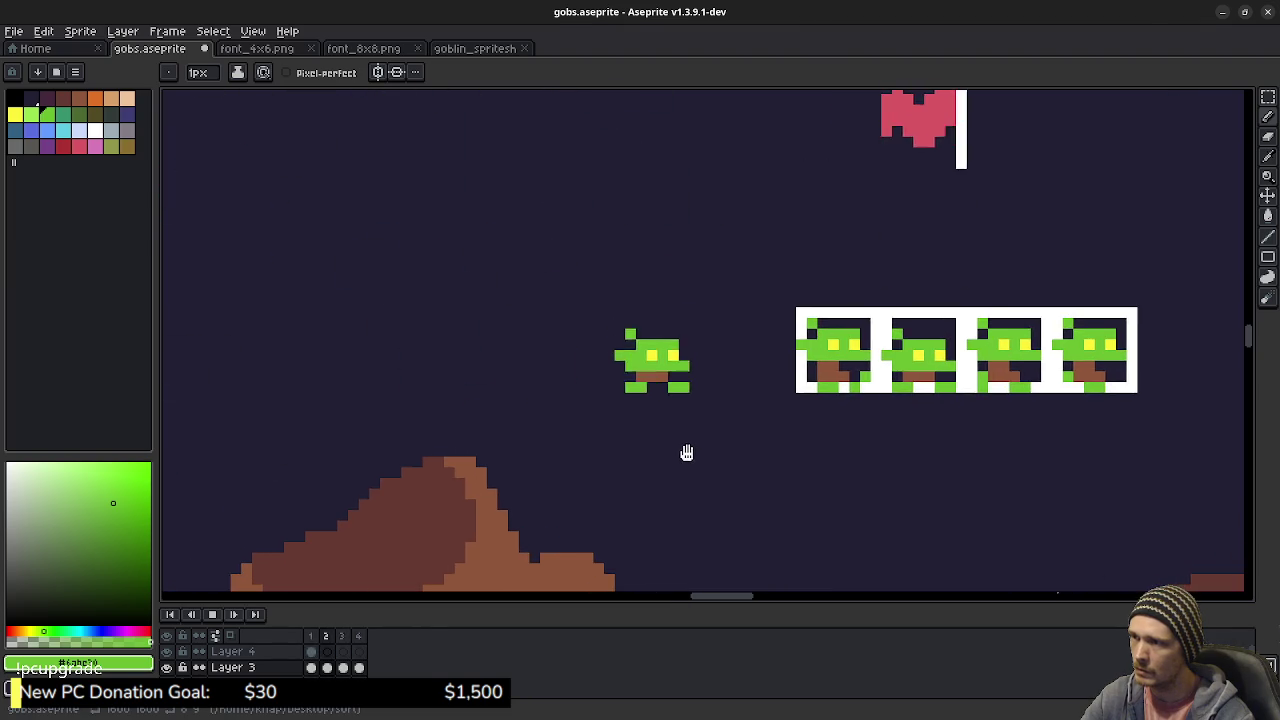
{"action": "scroll", "coordinate": [686, 451], "scroll_direction": "up", "scroll_amount": 1}
{"action": "left_click", "coordinate": [221, 619]}
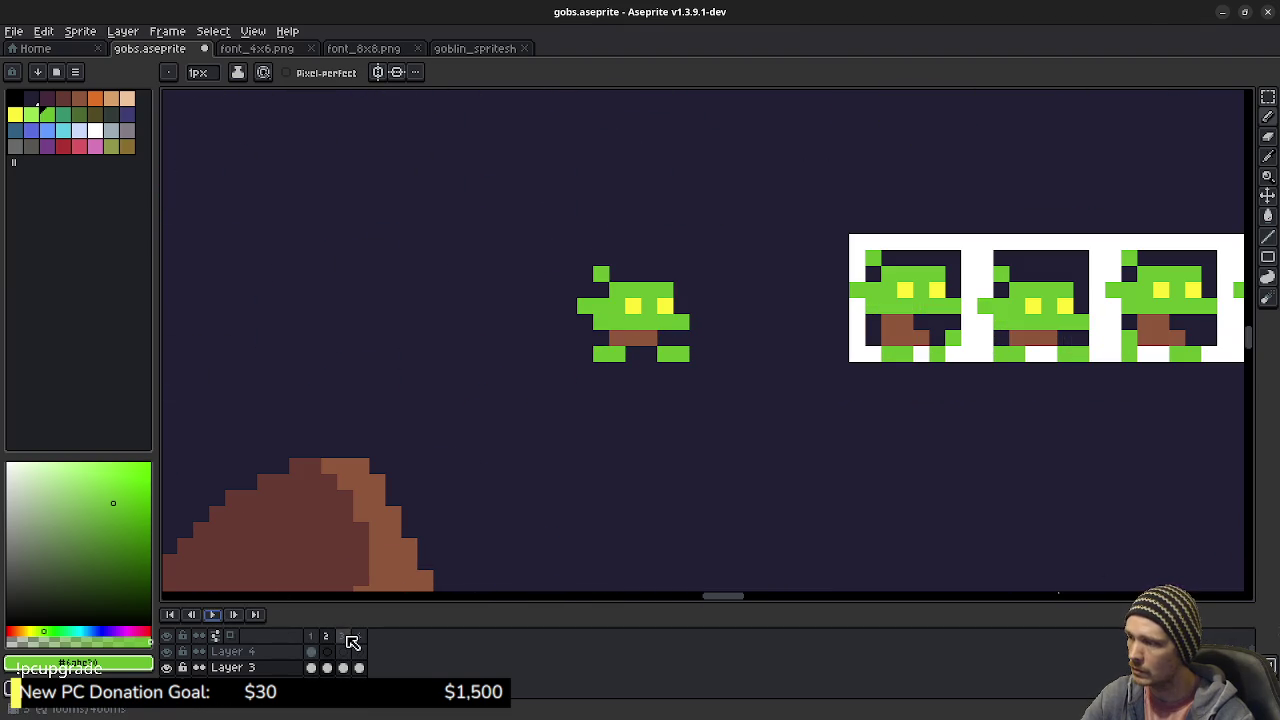
- Compare frame 3's pose against frame 1, then replay the walk and stop on frame 1
{"action": "left_click", "coordinate": [345, 637]}
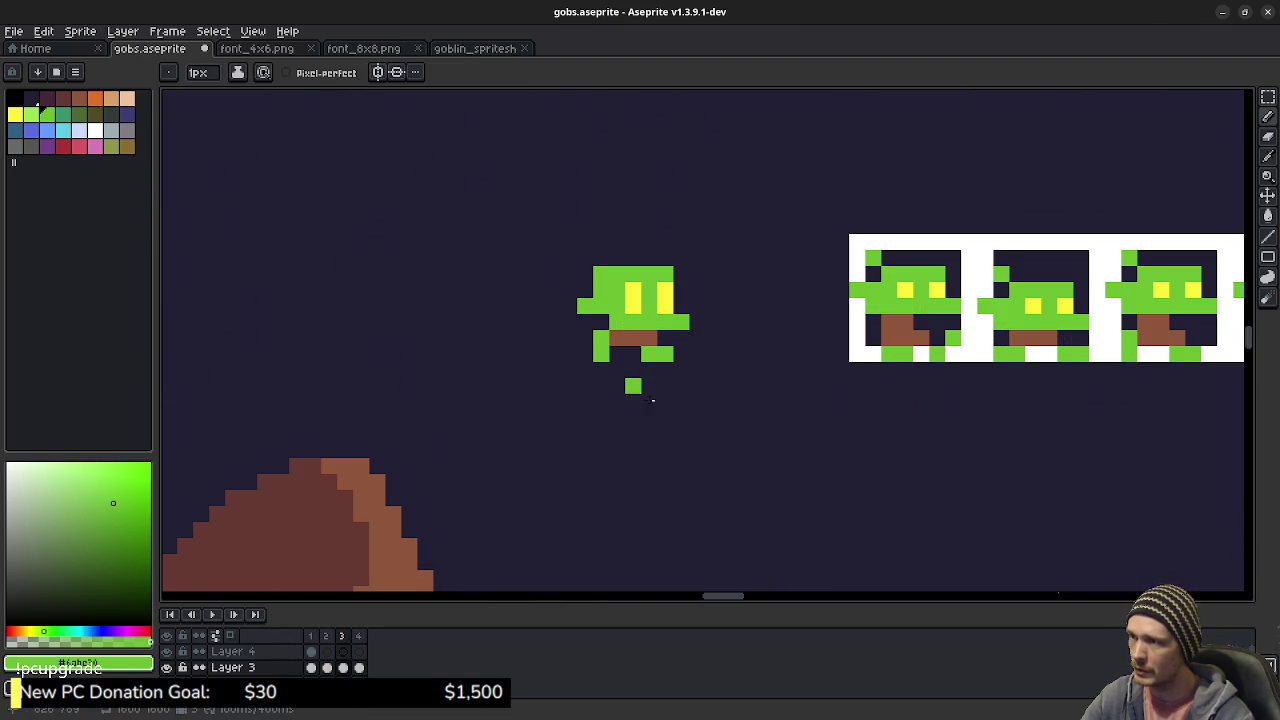
{"action": "left_click", "coordinate": [317, 637]}
{"action": "left_click", "coordinate": [348, 636]}
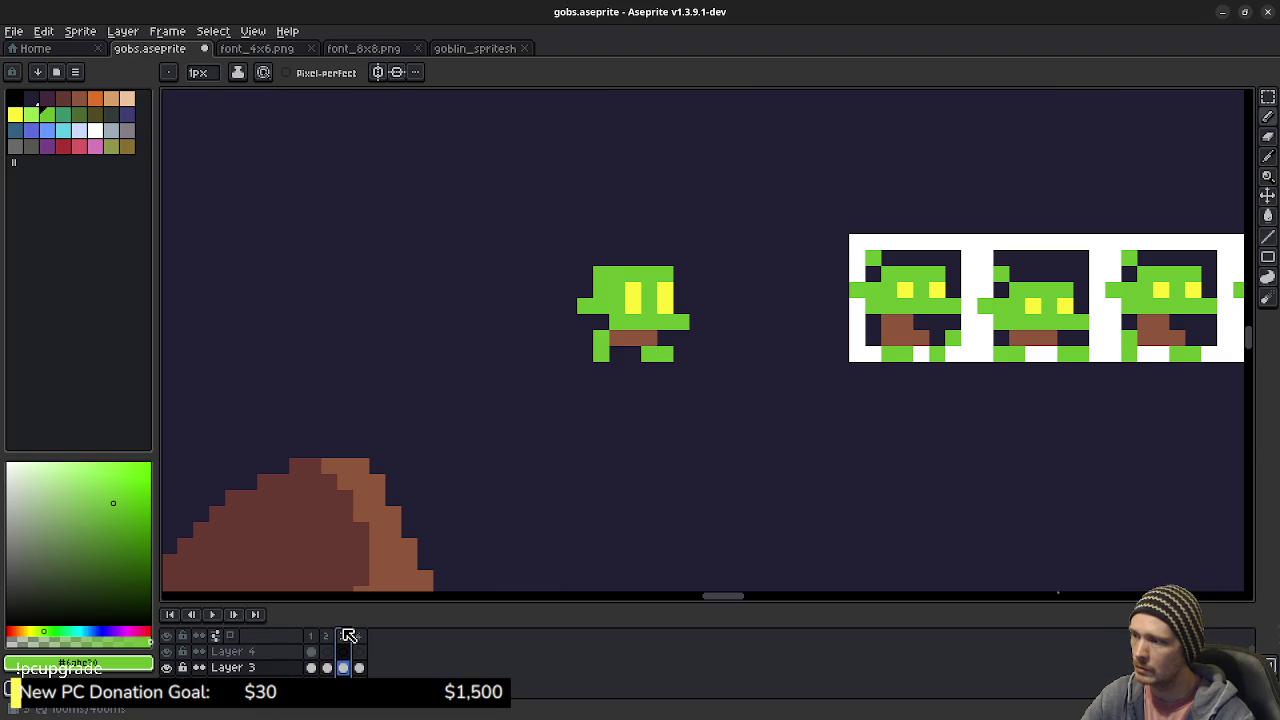
{"action": "left_click", "coordinate": [212, 614]}
{"action": "scroll", "coordinate": [620, 530], "scroll_direction": "down", "scroll_amount": 2}
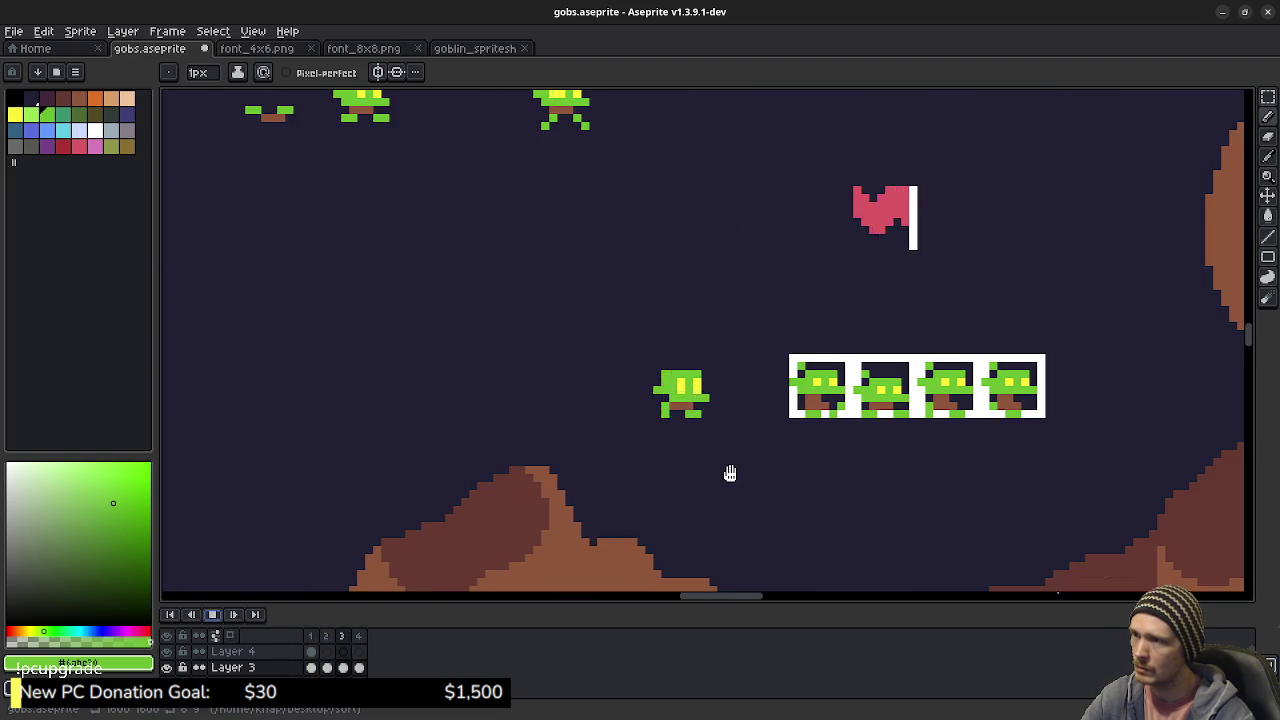
{"action": "left_click_drag", "start_coordinate": [731, 471], "coordinate": [720, 442]}
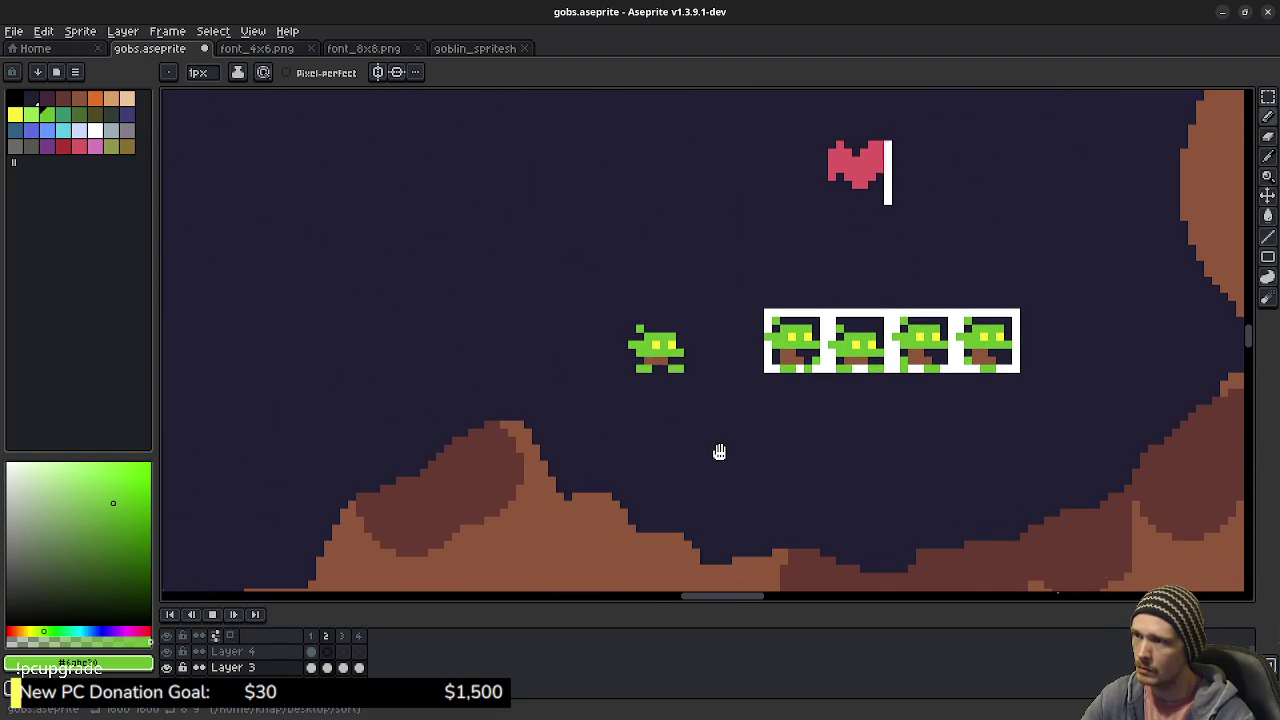
{"action": "left_click", "coordinate": [212, 614]}
- Return to walk frame 3 and zoom in on its goblin
{"action": "left_click", "coordinate": [341, 636]}
{"action": "scroll", "coordinate": [637, 380], "scroll_direction": "up", "scroll_amount": 2}
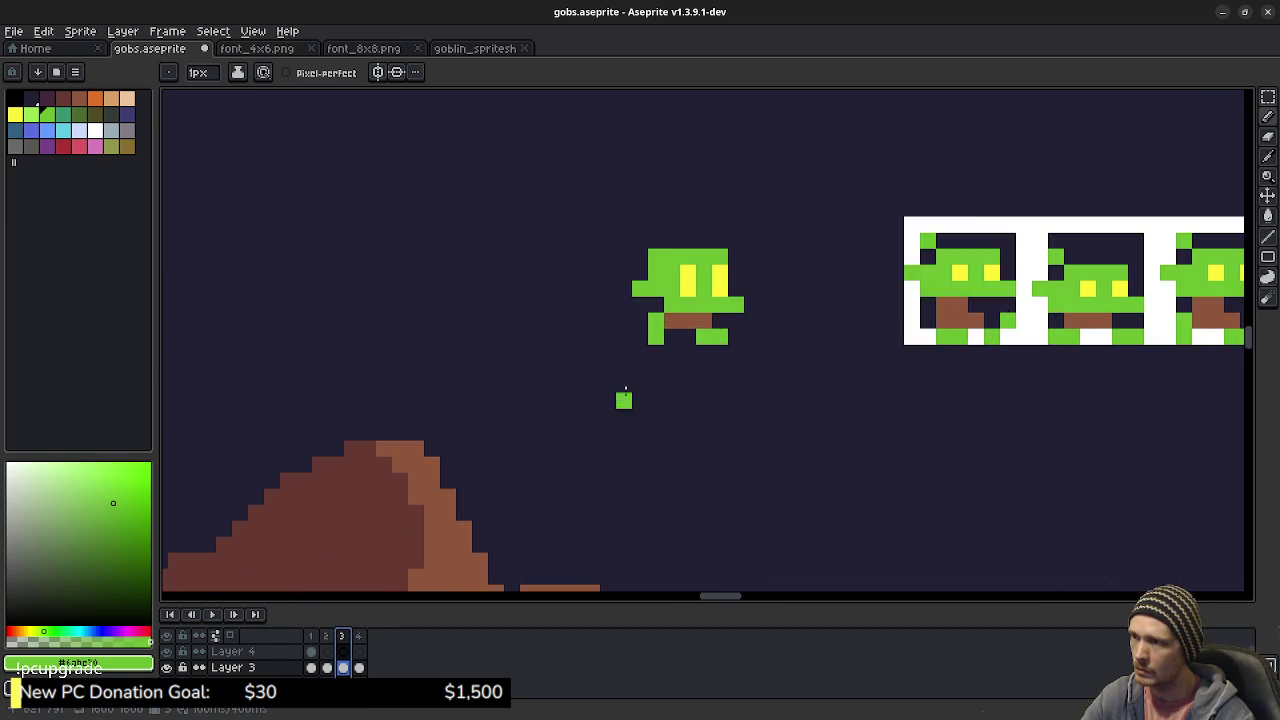
{"action": "scroll", "coordinate": [637, 380], "scroll_direction": "up", "scroll_amount": 1}
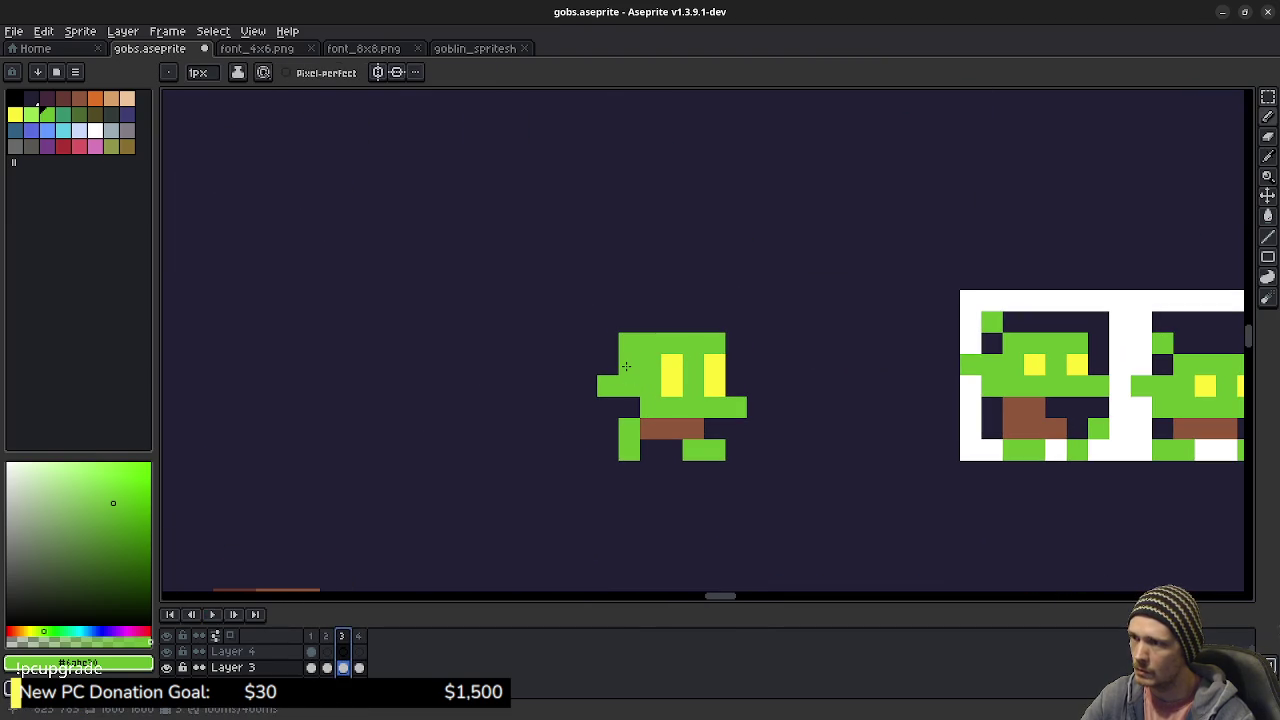
{"action": "key", "text": "e"}
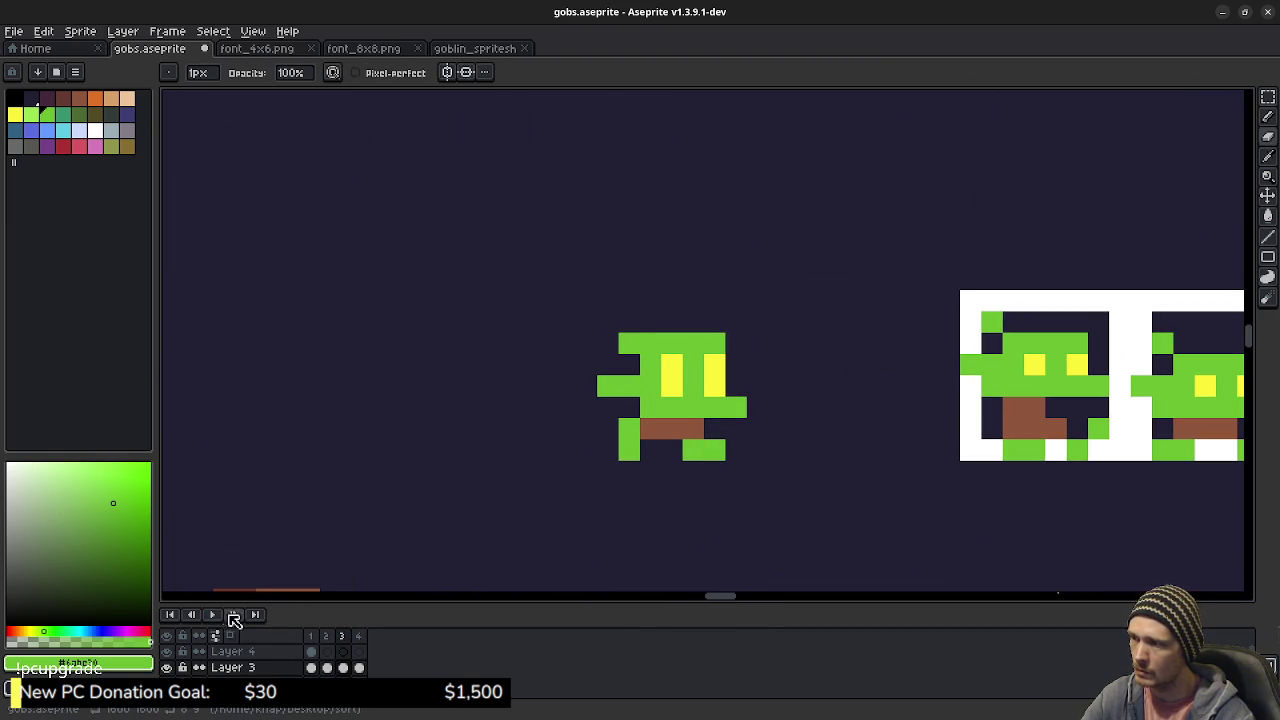
- Replay the goblin walk animation with the sprite strip in view
{"action": "left_click", "coordinate": [213, 614]}
{"action": "scroll", "coordinate": [520, 514], "scroll_direction": "down", "scroll_amount": 1}
{"action": "scroll", "coordinate": [520, 514], "scroll_direction": "down", "scroll_amount": 1}
{"action": "left_click_drag", "start_coordinate": [671, 534], "coordinate": [694, 403]}
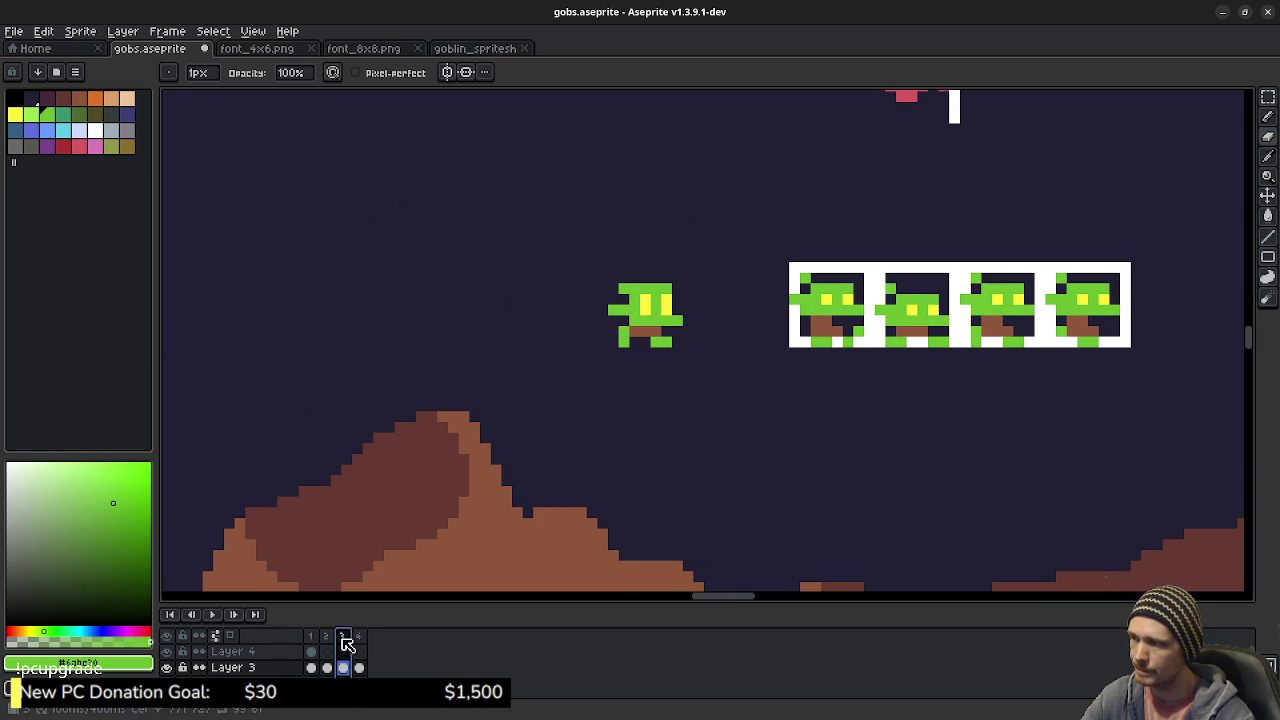
{"action": "key", "text": "b"}
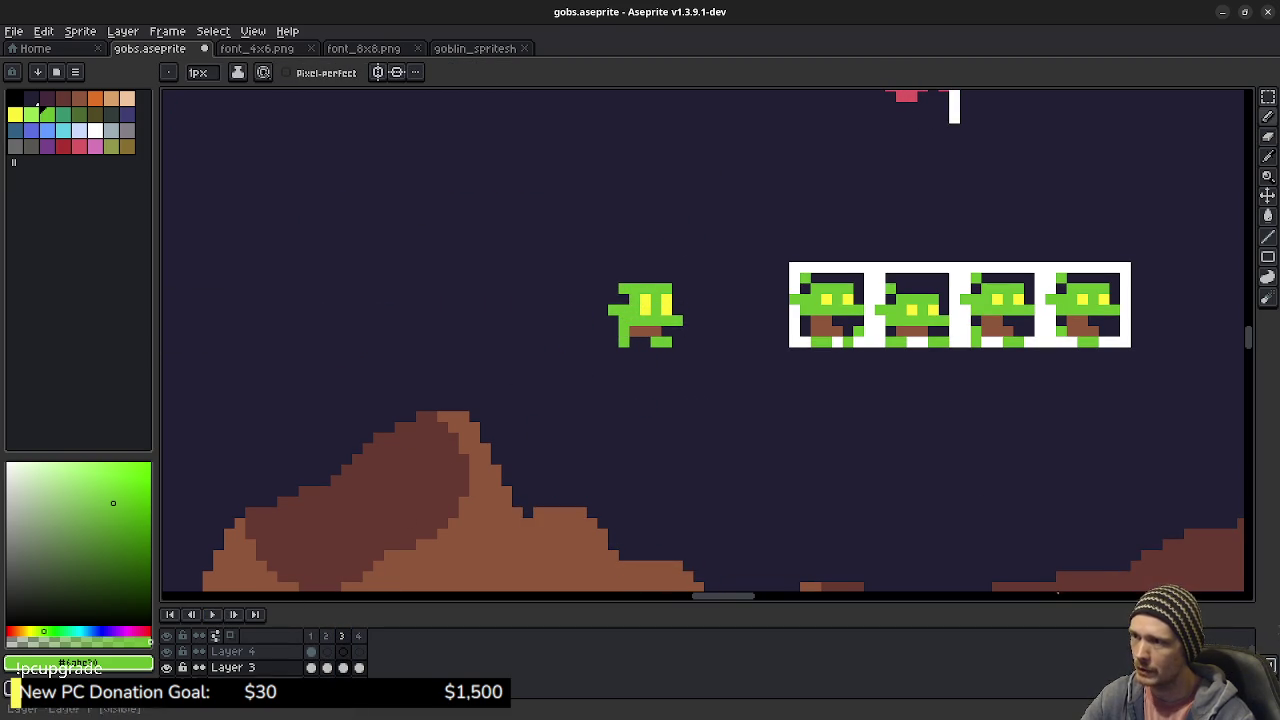
{"action": "left_click", "coordinate": [211, 616]}
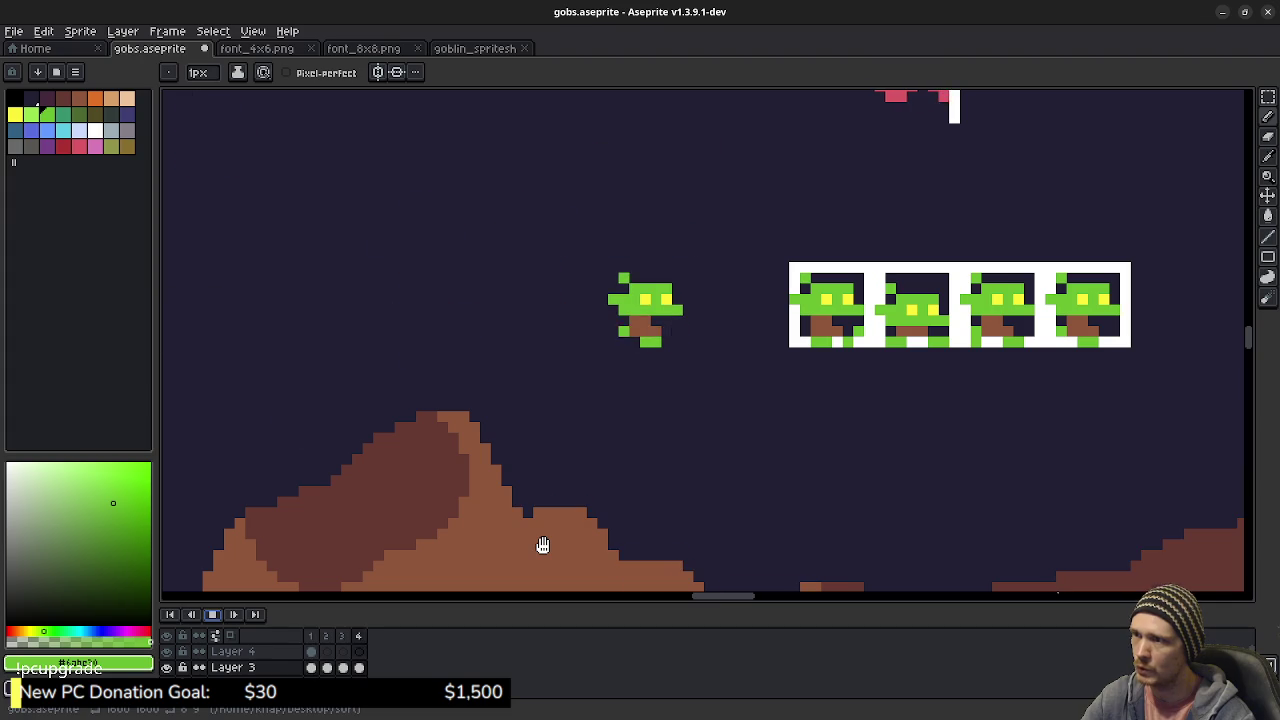
{"action": "scroll", "coordinate": [694, 489], "scroll_direction": "down", "scroll_amount": 1}
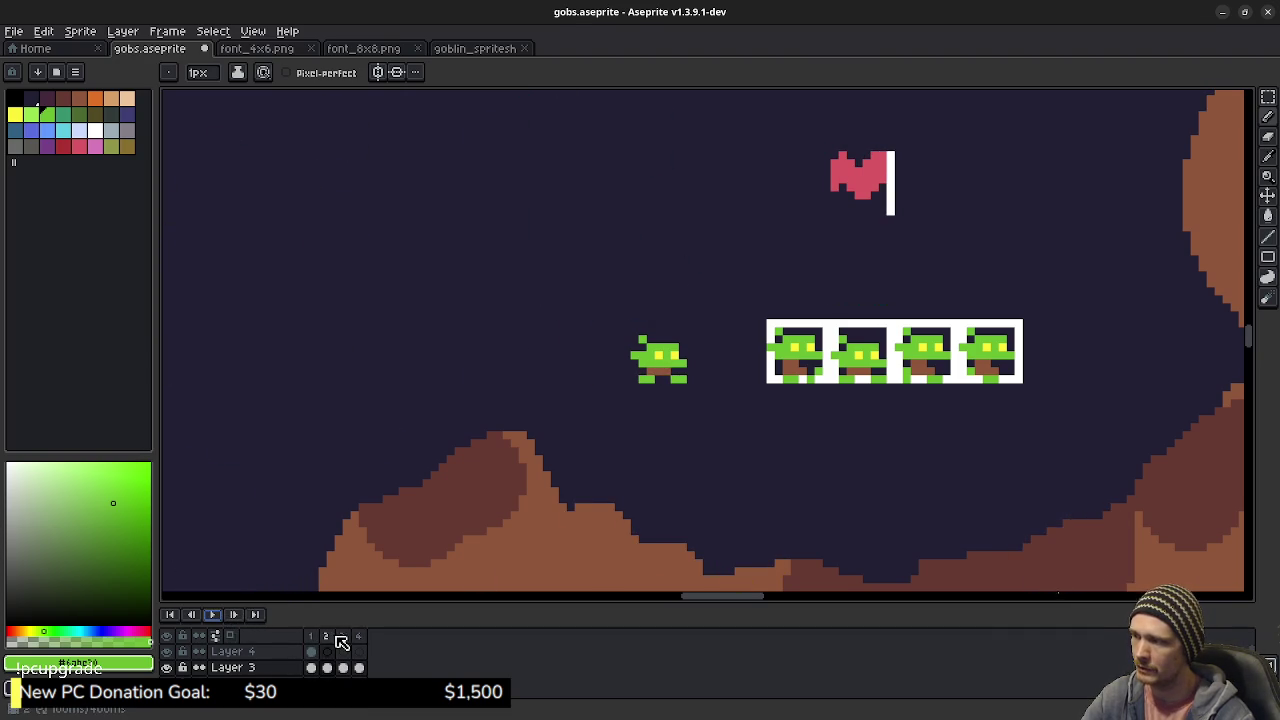
{"action": "scroll", "coordinate": [681, 370], "scroll_direction": "up", "scroll_amount": 3}
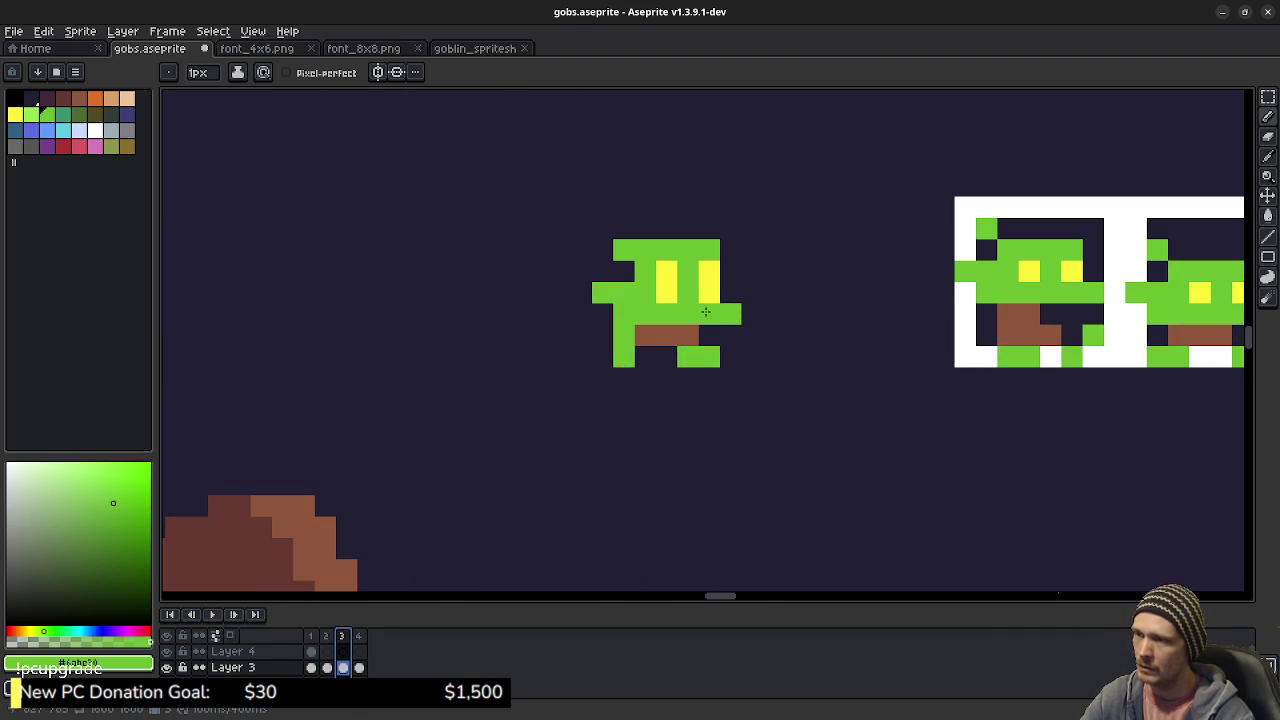
- Erase the goblin's right arm and paint arm pixels brown to extend its body
{"action": "key", "text": "e"}
{"action": "left_click_drag", "start_coordinate": [707, 312], "coordinate": [731, 312]}
{"action": "key", "text": "i"}
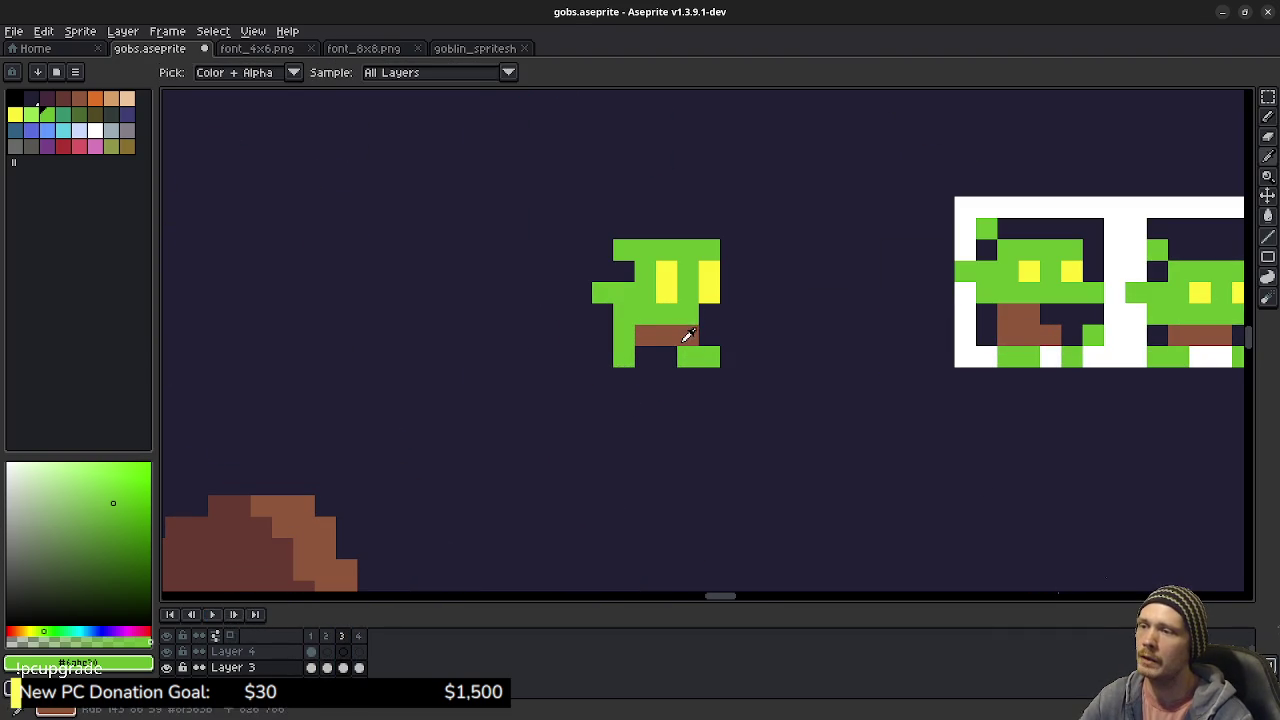
{"action": "left_click", "coordinate": [687, 336]}
{"action": "key", "text": "b"}
{"action": "left_click", "coordinate": [666, 314]}
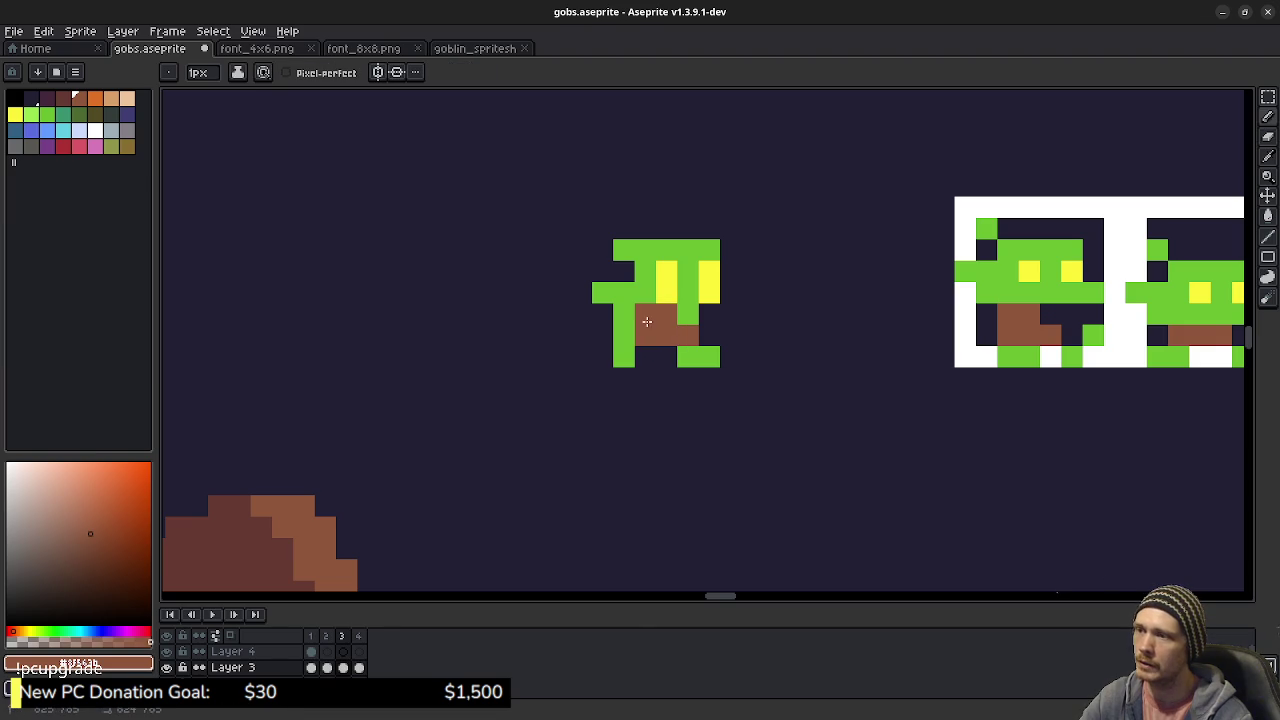
{"action": "left_click", "coordinate": [688, 314]}
- Fill the gaps in the goblin's head with its green skin colour
{"action": "key", "text": "e"}
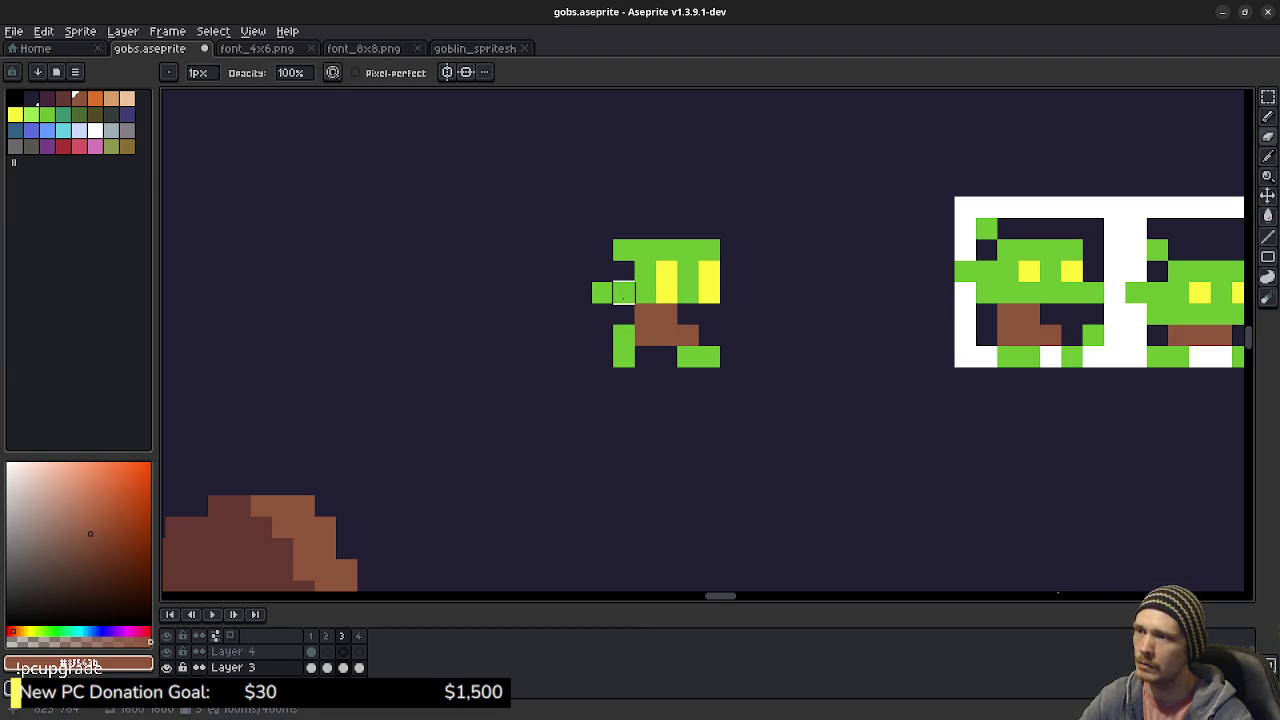
{"action": "left_click", "coordinate": [623, 292], "text": "alt"}
{"action": "key", "text": "b"}
{"action": "left_click_drag", "start_coordinate": [602, 271], "coordinate": [626, 281]}
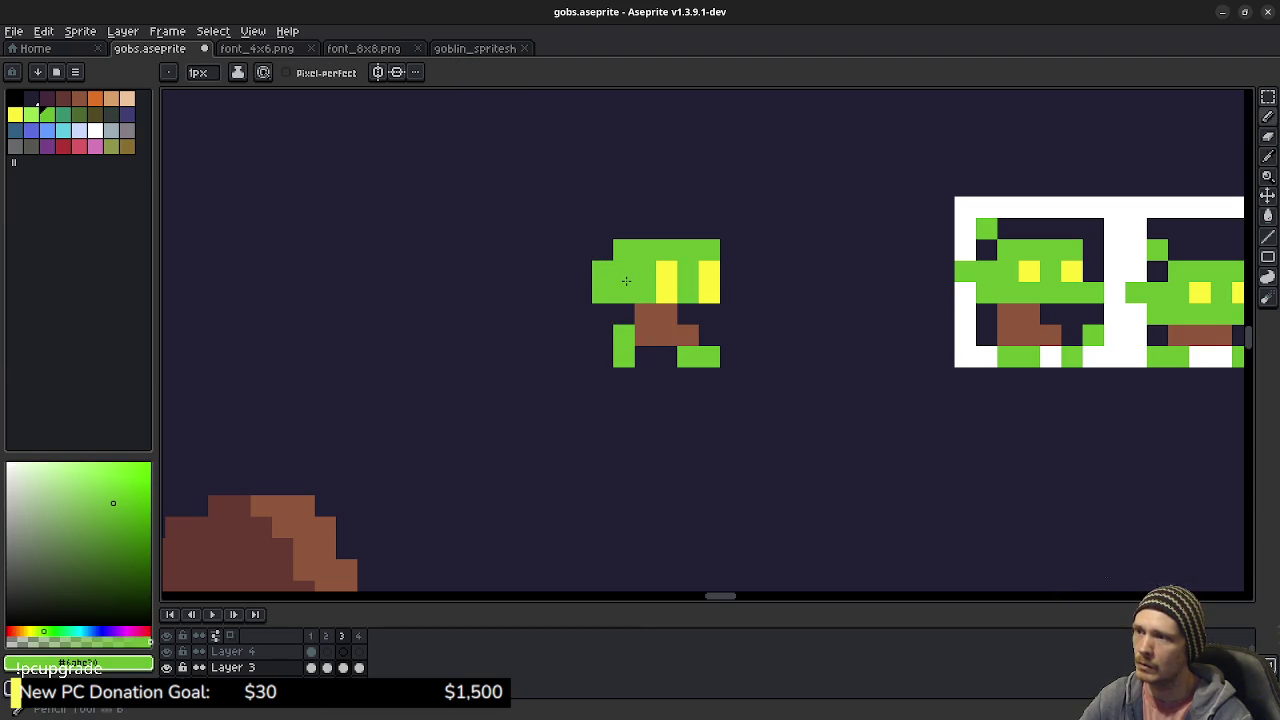
{"action": "key", "text": "e"}
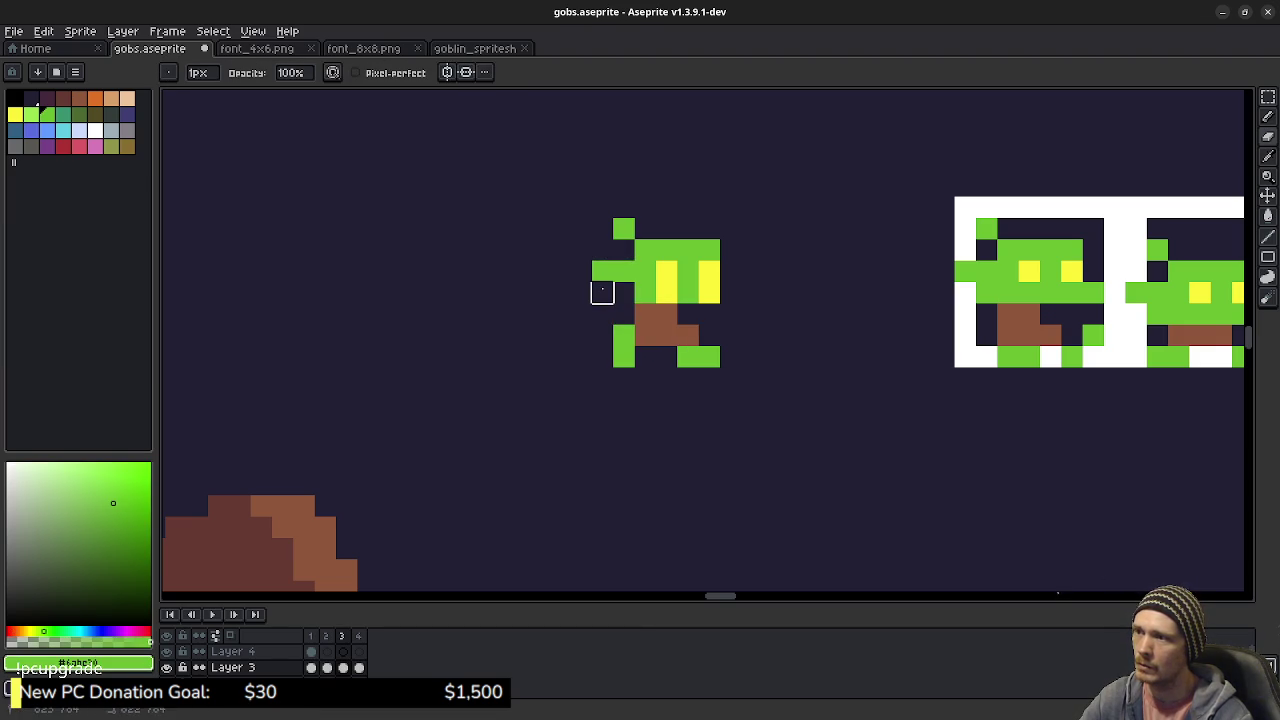
{"action": "key", "text": "b"}
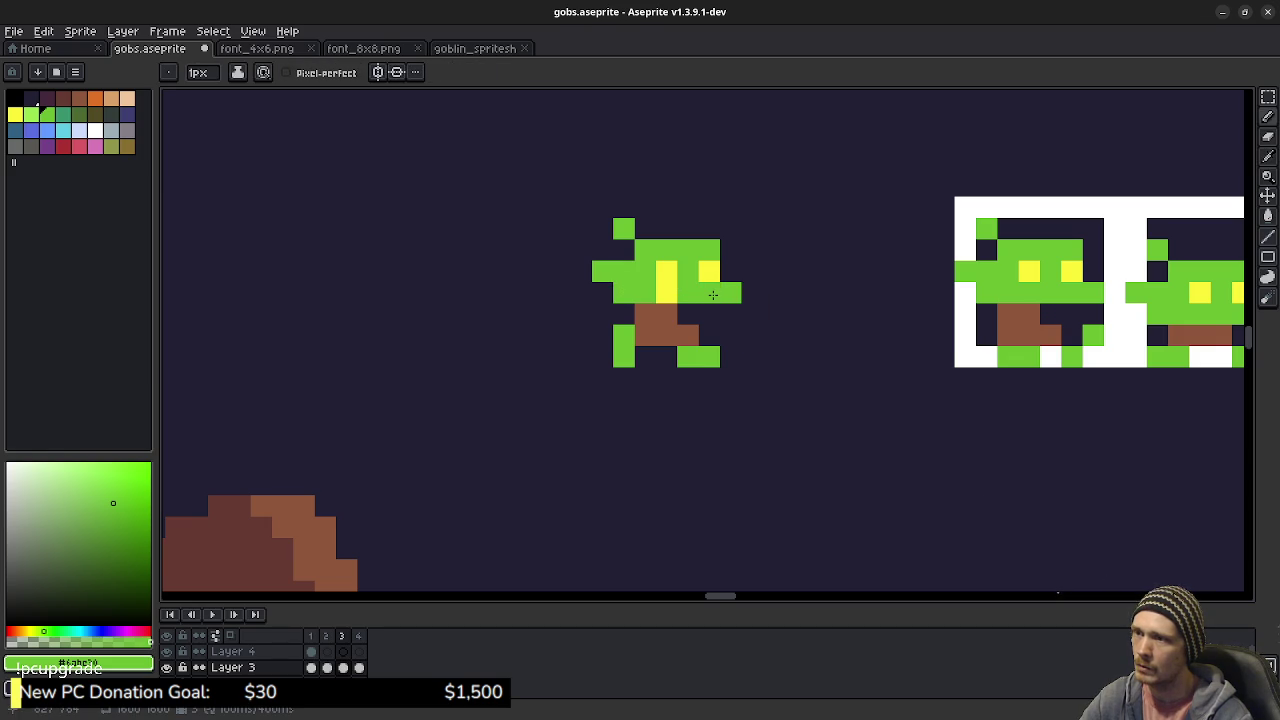
- Save gobs.aseprite and switch to the font_8x8.png sheet
{"action": "scroll", "coordinate": [768, 366], "scroll_direction": "down", "scroll_amount": 4}
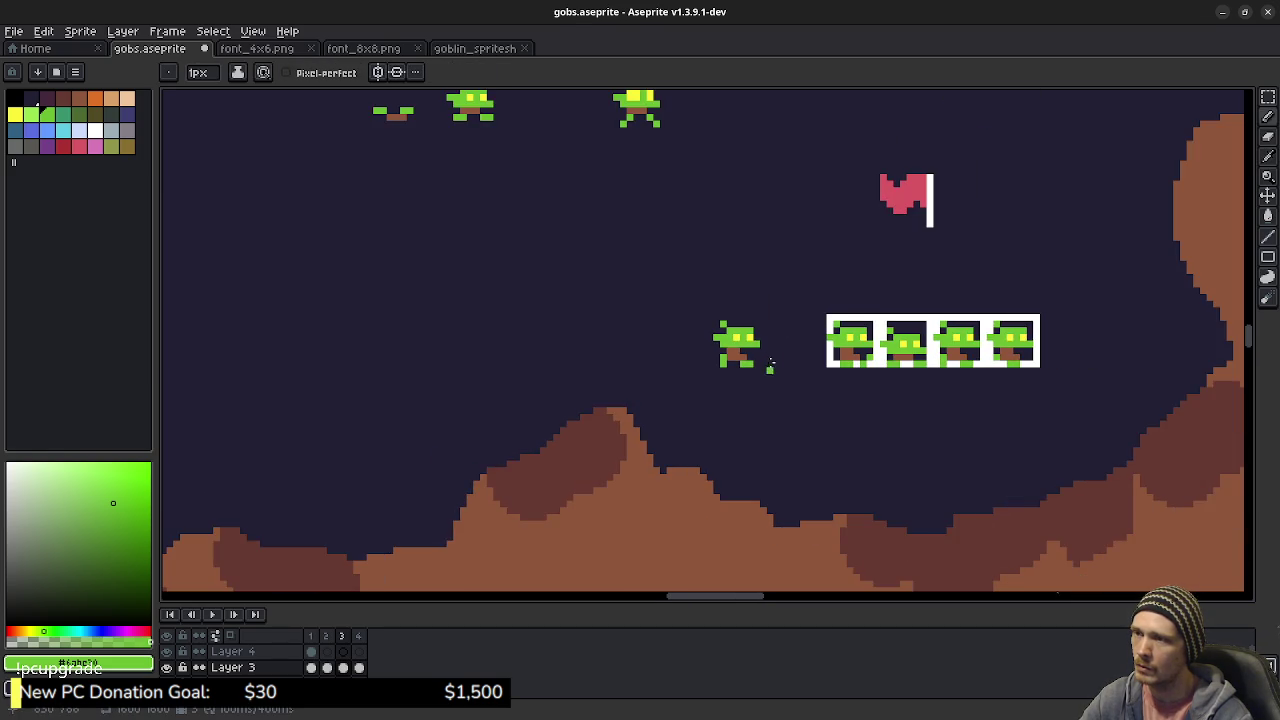
{"action": "left_click_drag", "start_coordinate": [780, 283], "coordinate": [766, 356]}
{"action": "key", "text": "ctrl+s"}
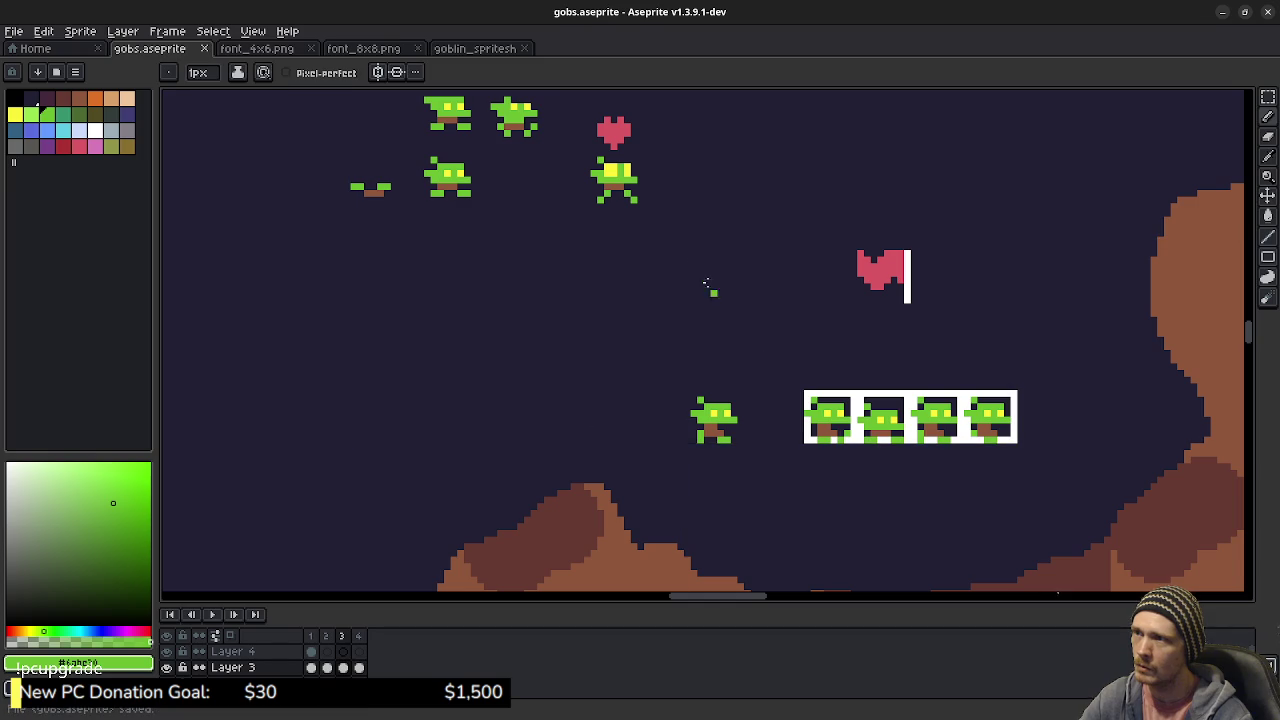
{"action": "mouse_move", "coordinate": [709, 286]}
{"action": "left_mouse_down"}
{"action": "mouse_move", "coordinate": [761, 392]}
{"action": "mouse_move", "coordinate": [737, 363]}
{"action": "left_mouse_up"}
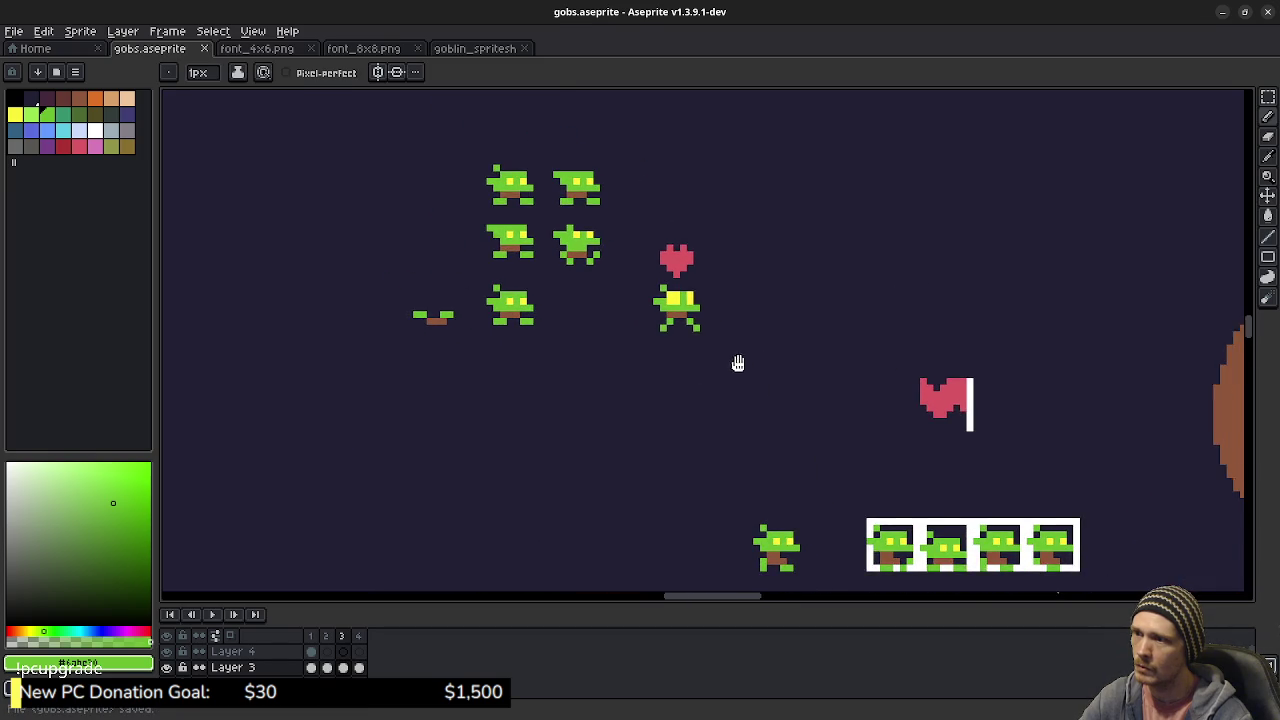
{"action": "left_click", "coordinate": [365, 48]}
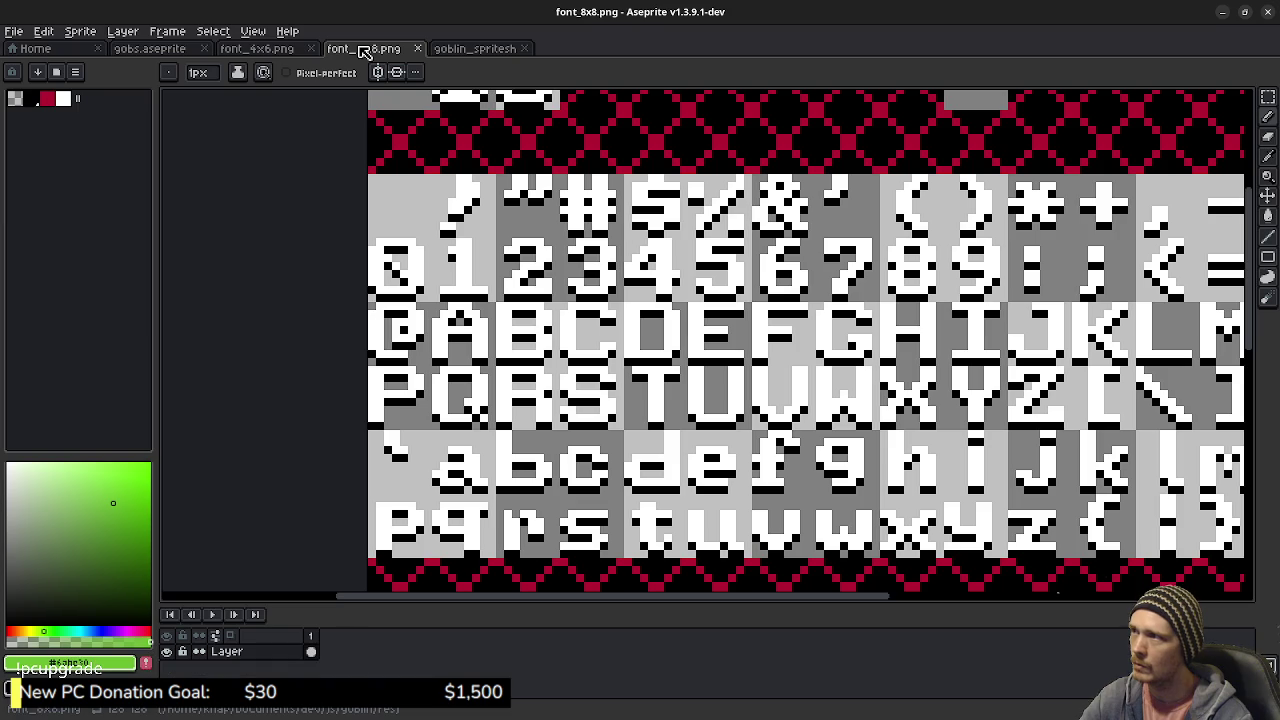
- Pick the eye yellow from a goblin in goblin_spritesheet.png
{"action": "left_click", "coordinate": [455, 49]}
{"action": "key", "text": "alt"}
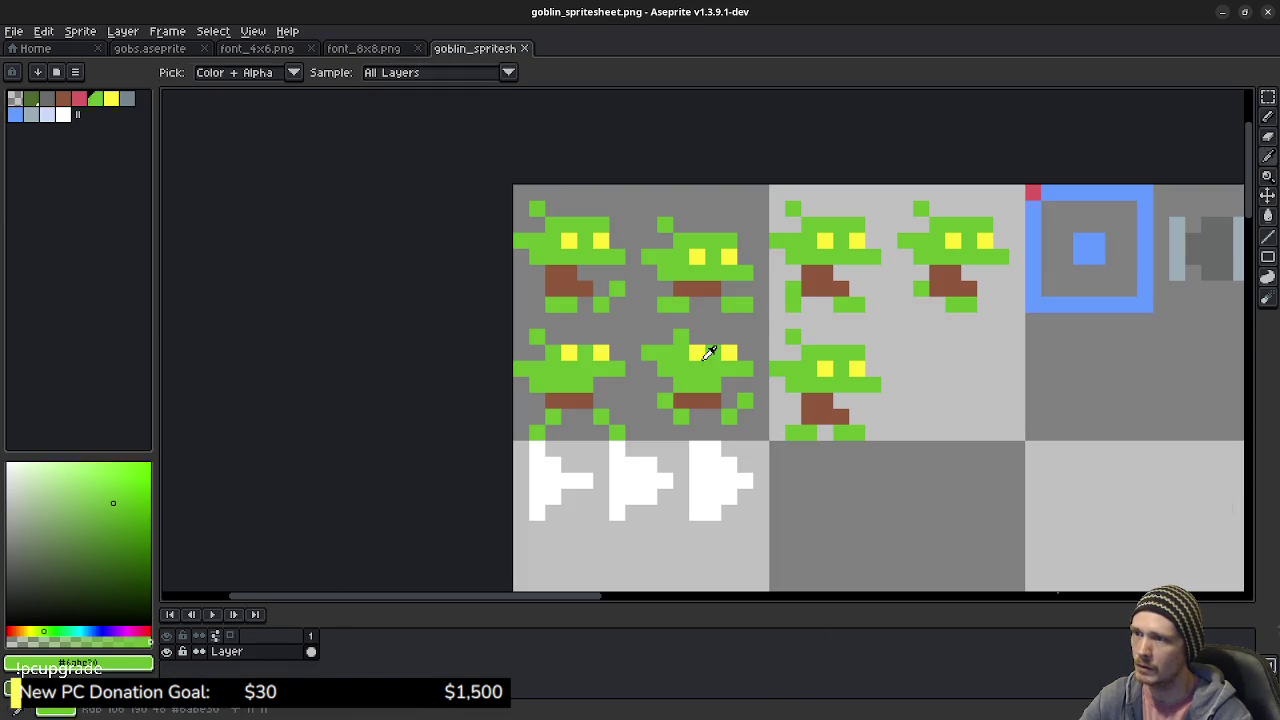
{"action": "left_click", "coordinate": [681, 352], "text": "alt"}
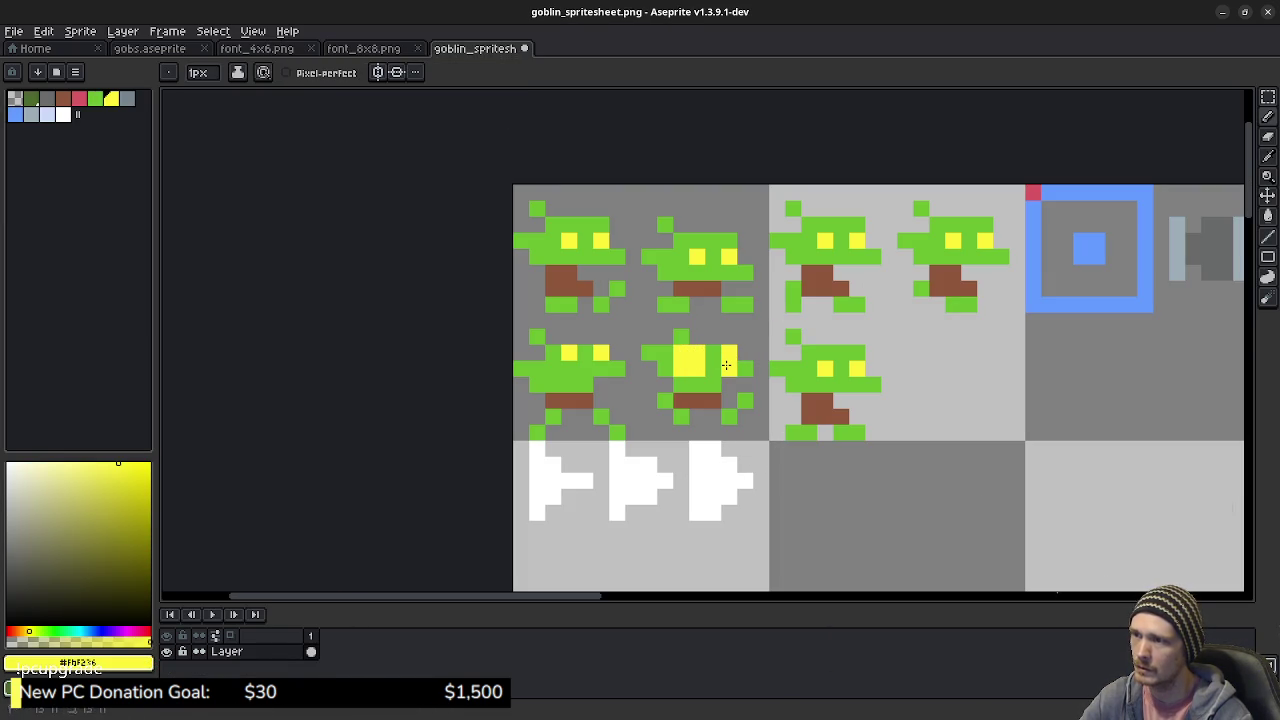
- Browse the font and gobs.aseprite tabs, then save goblin_spritesheet.png and switch to the Gobbies game
{"action": "left_click", "coordinate": [250, 49]}
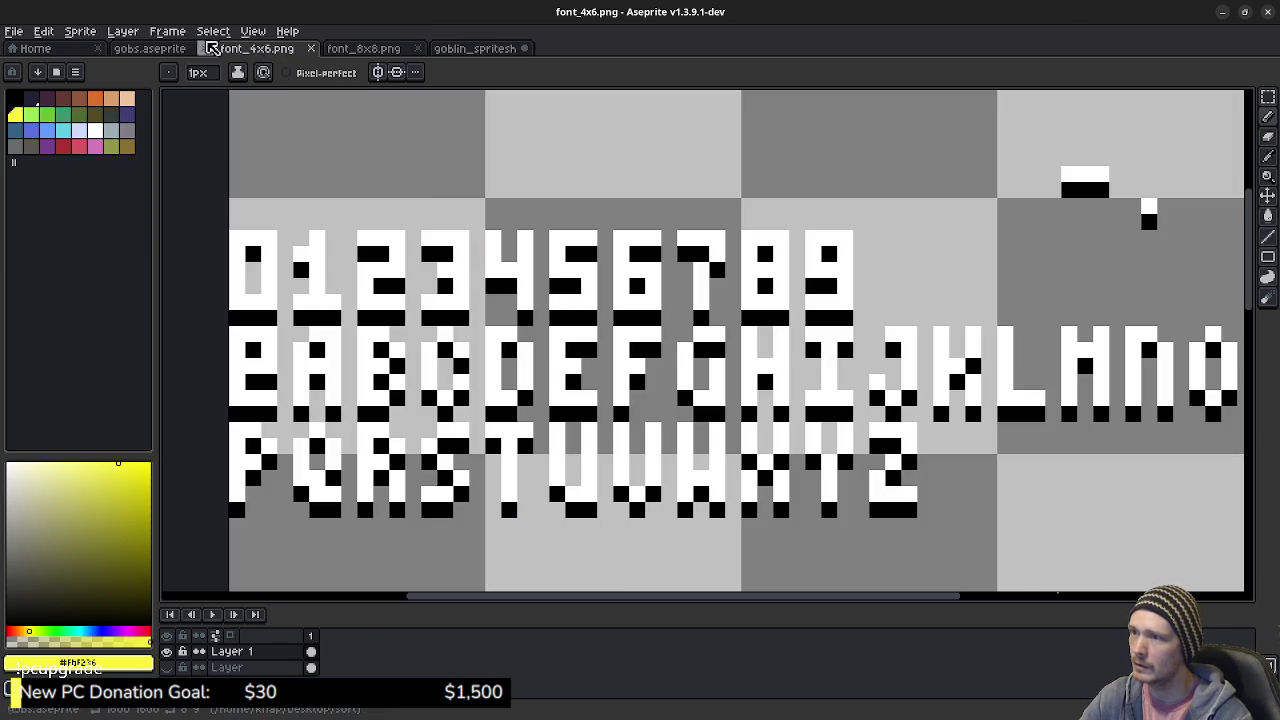
{"action": "left_click", "coordinate": [168, 50]}
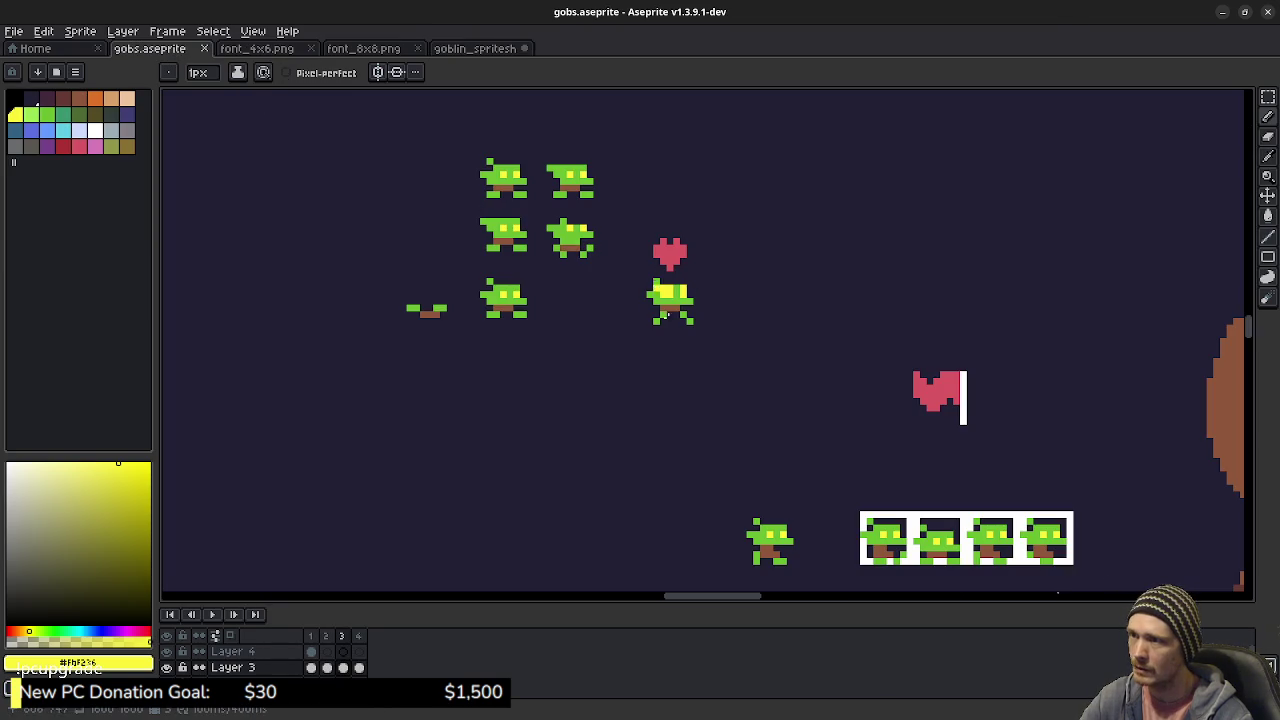
{"action": "left_click", "coordinate": [478, 55]}
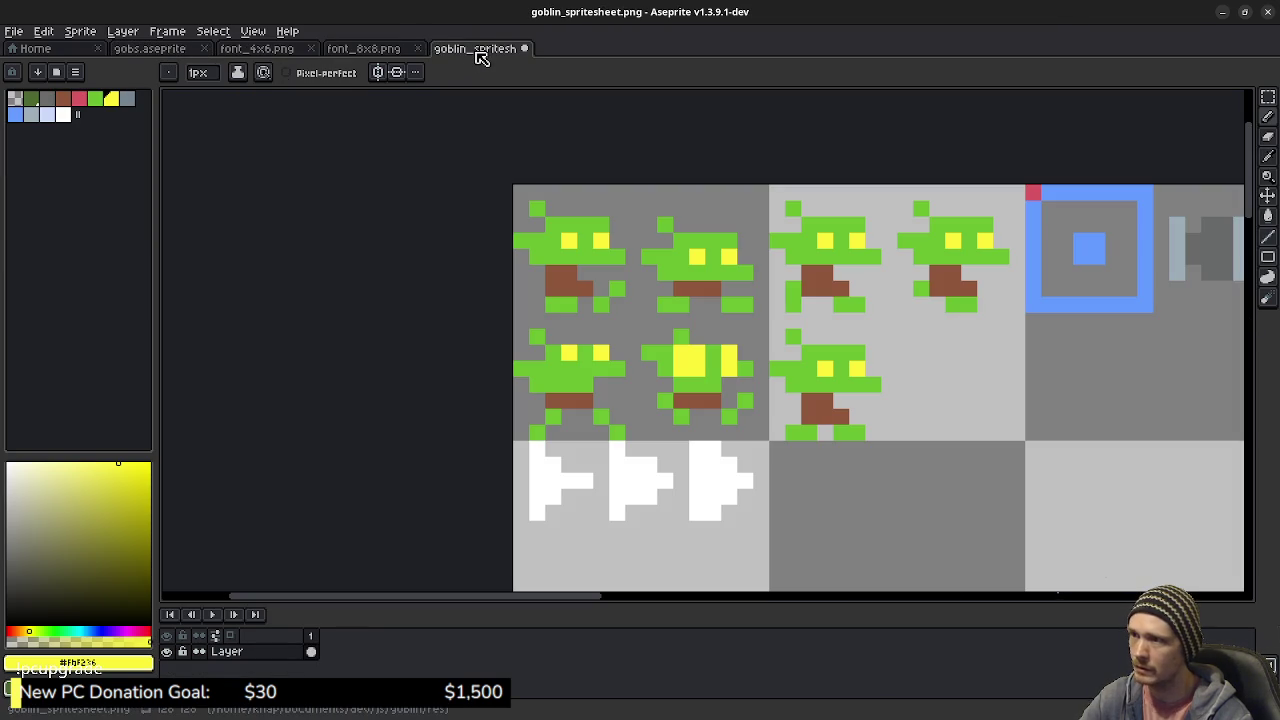
{"action": "left_click", "coordinate": [265, 49]}
{"action": "left_click", "coordinate": [188, 49]}
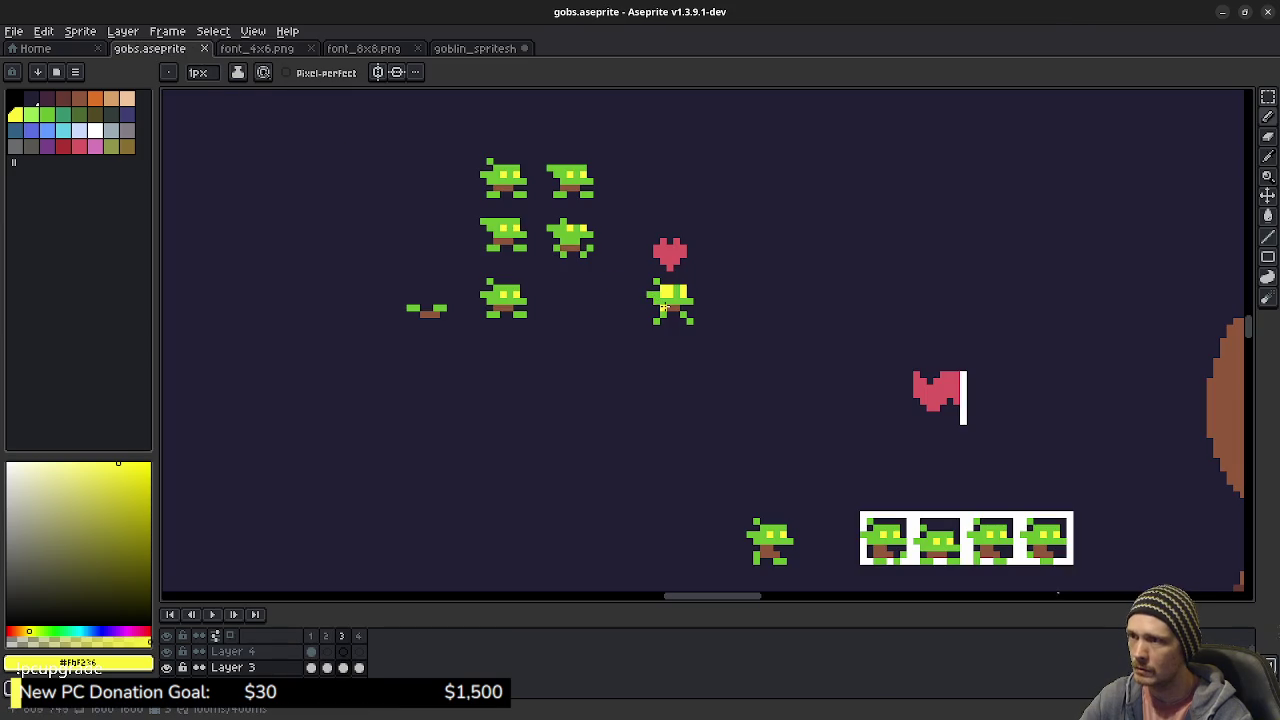
{"action": "left_click", "coordinate": [375, 49]}
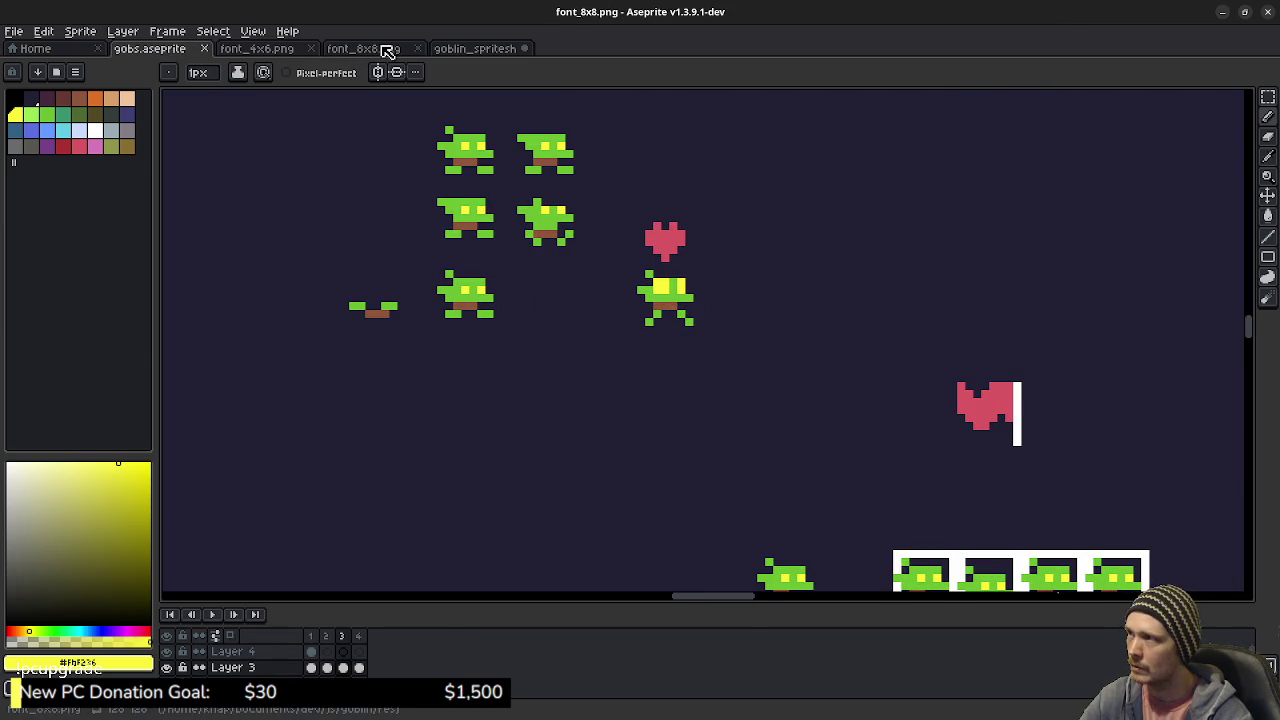
{"action": "left_click", "coordinate": [253, 31]}
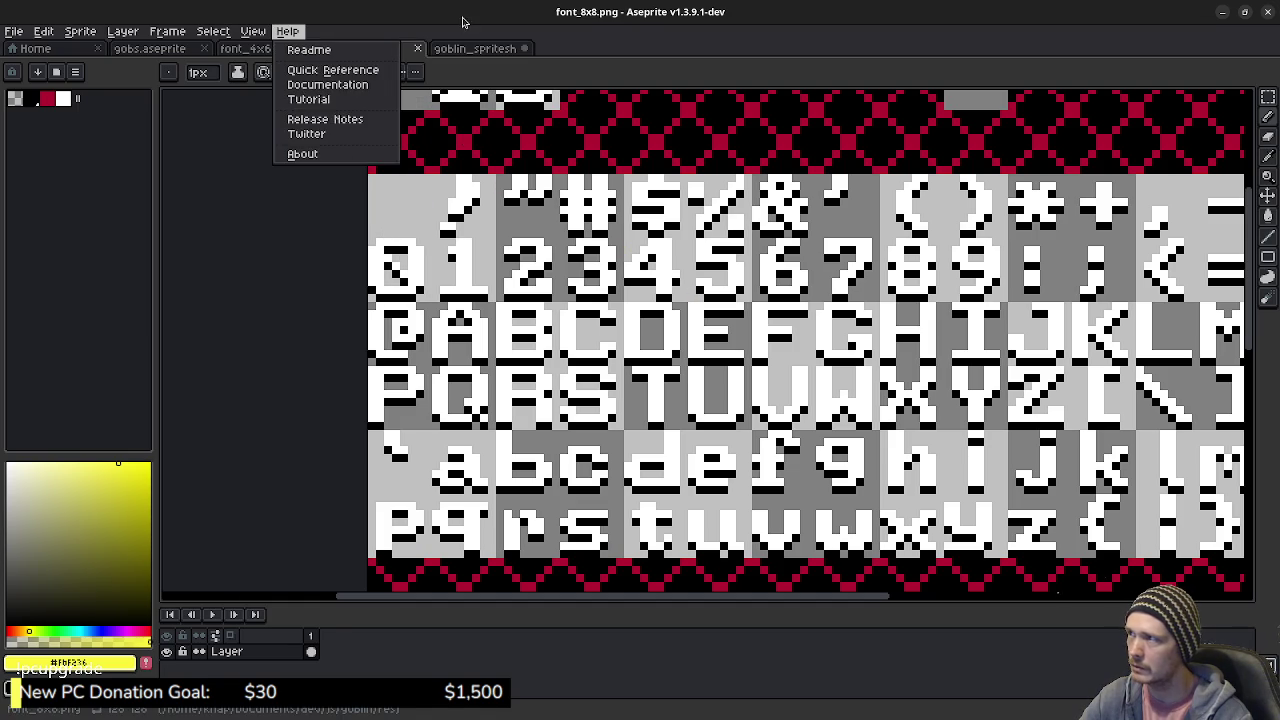
{"action": "left_click", "coordinate": [476, 49]}
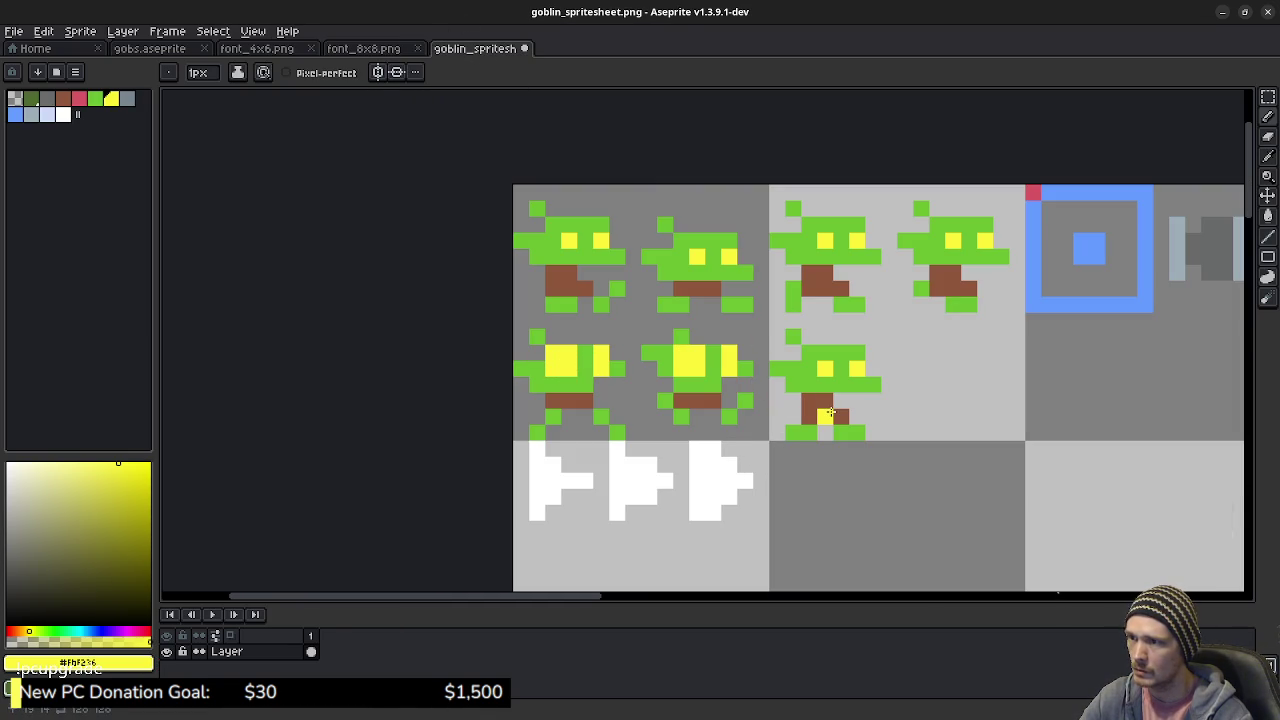
{"action": "key", "text": "ctrl+s"}
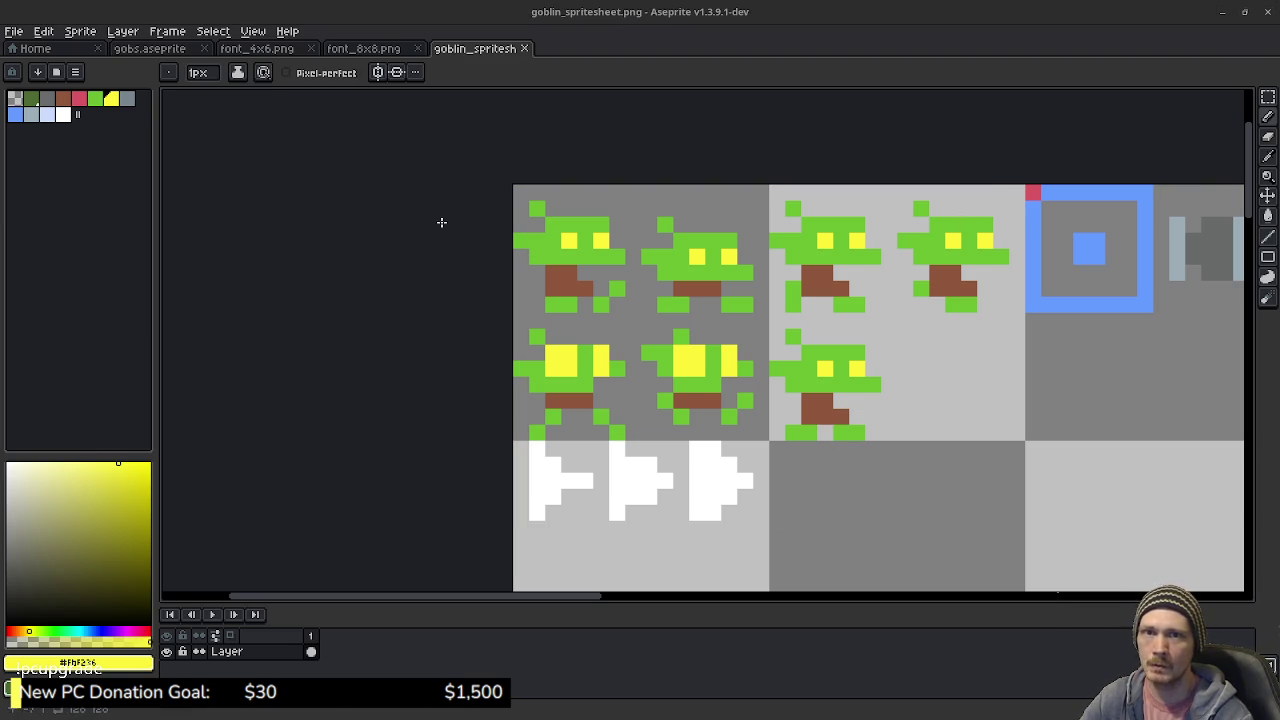
{"action": "key", "text": "alt+Tab"}
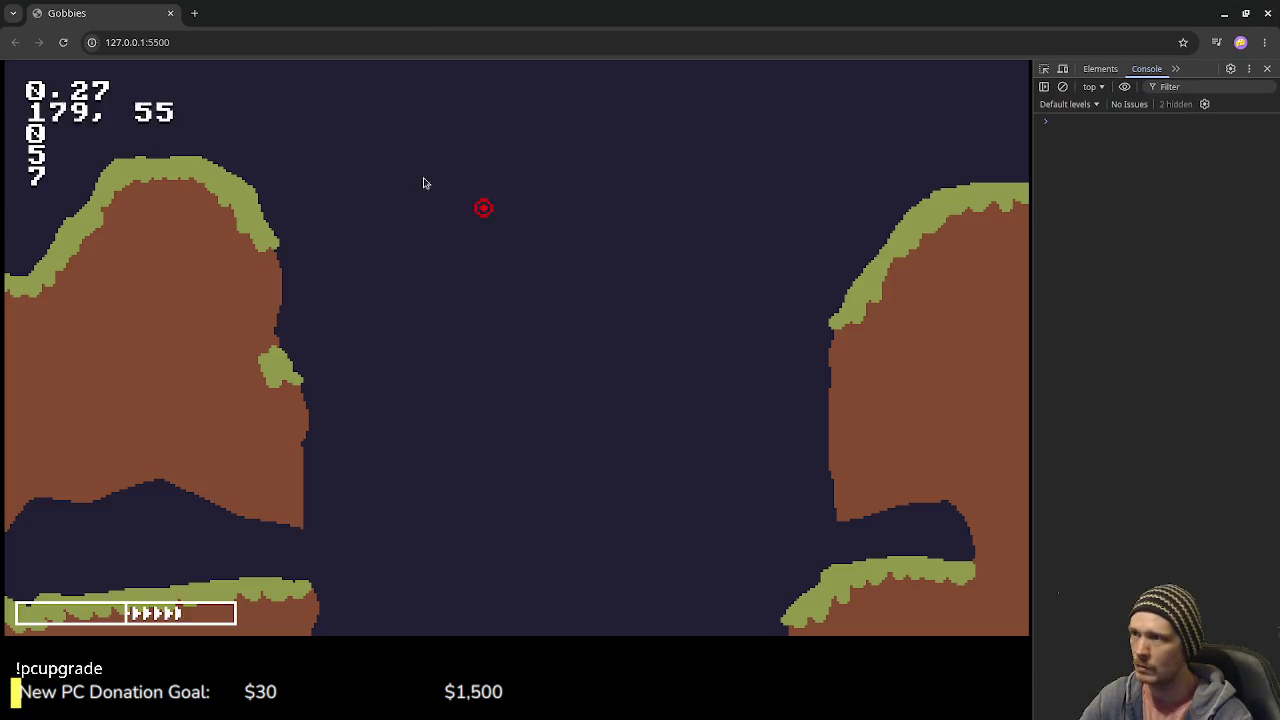
- Move the goblin right and fling it out of the water, then return to Aseprite
{"action": "key", "text": "Right"}
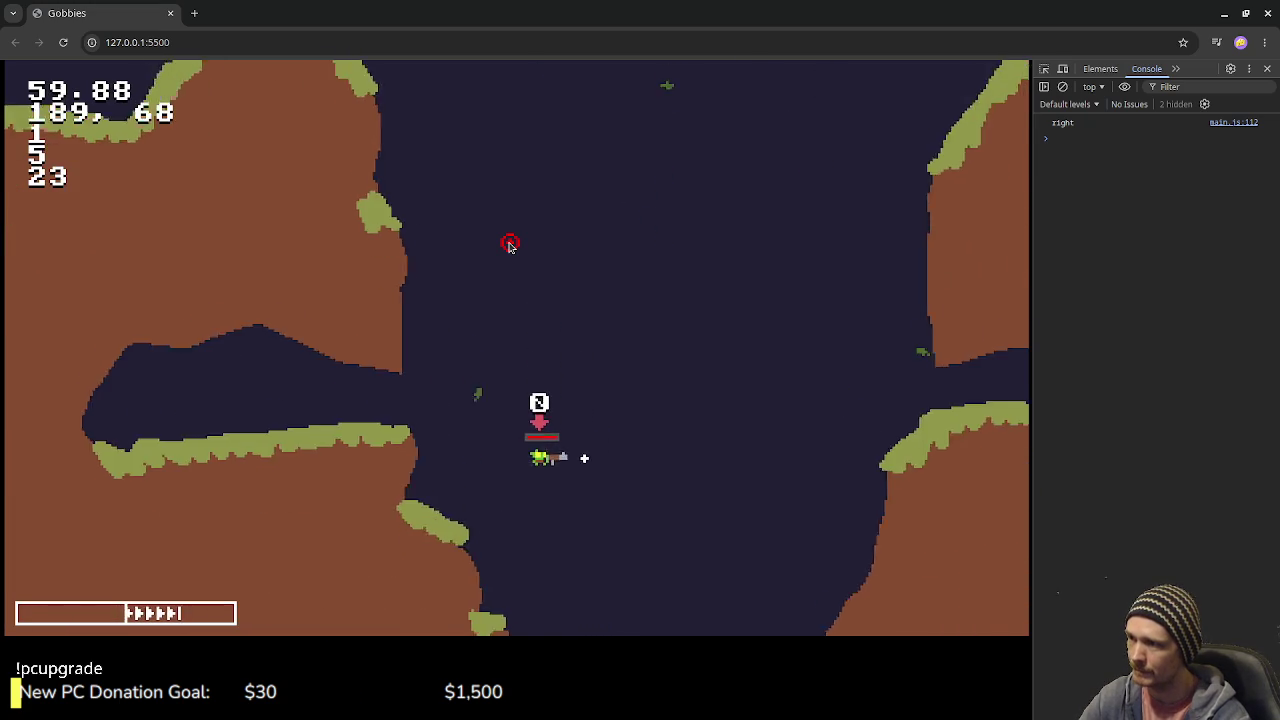
{"action": "left_click", "coordinate": [636, 150]}
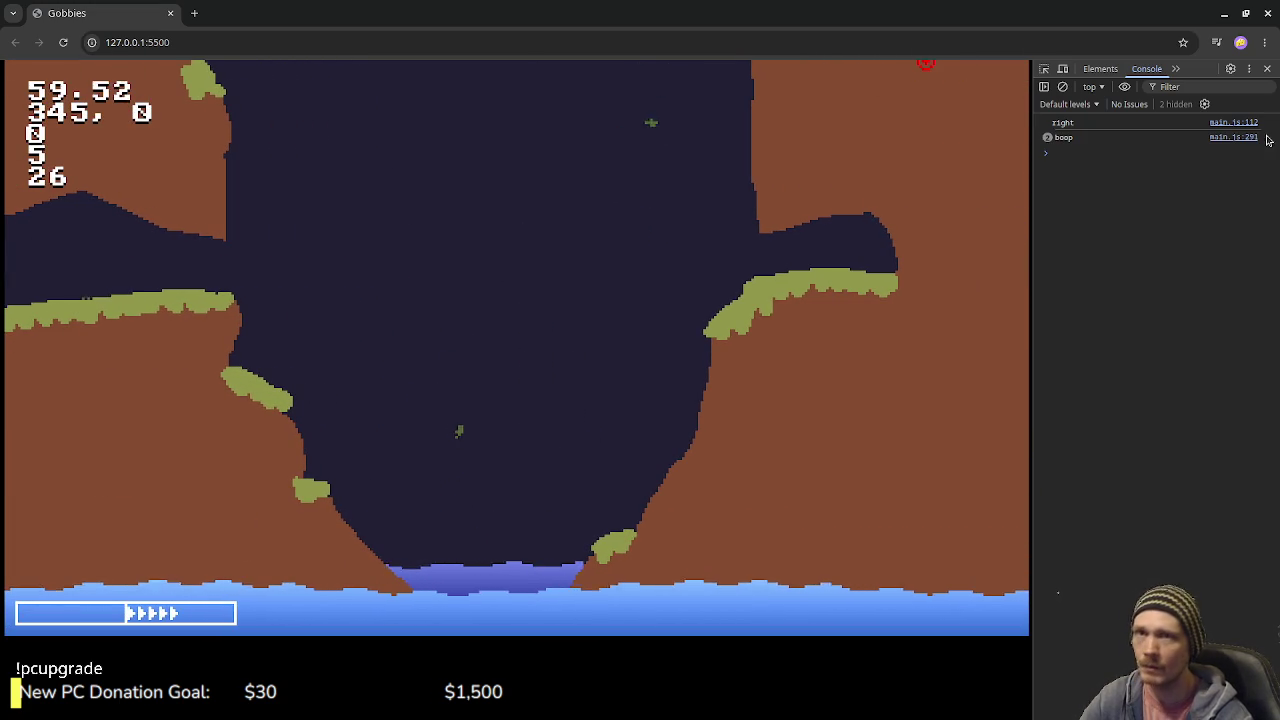
{"action": "key", "text": "alt+Tab"}
{"action": "key", "text": "v"}
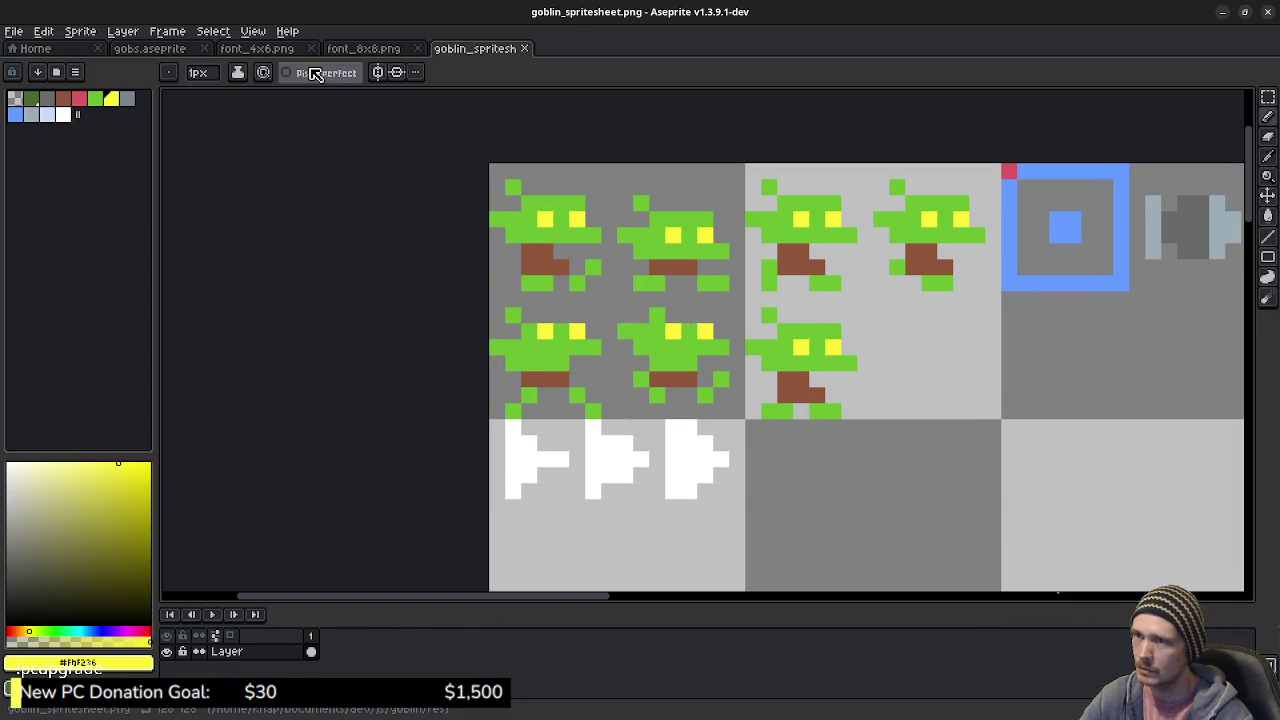
- Switch to gobs.aseprite, play the walk animation, and stop on frame 2
{"action": "left_click", "coordinate": [165, 49]}
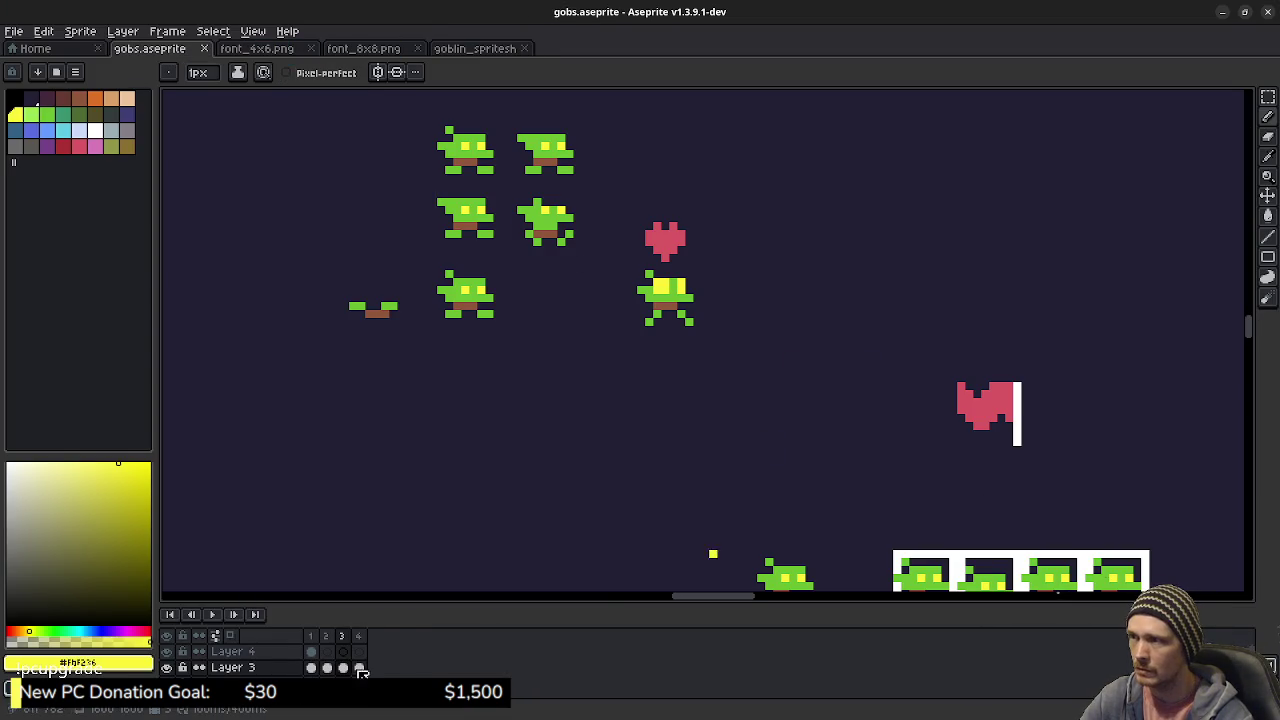
{"action": "scroll", "coordinate": [749, 334], "scroll_direction": "down", "scroll_amount": 3}
{"action": "scroll", "coordinate": [750, 330], "scroll_direction": "down", "scroll_amount": 2}
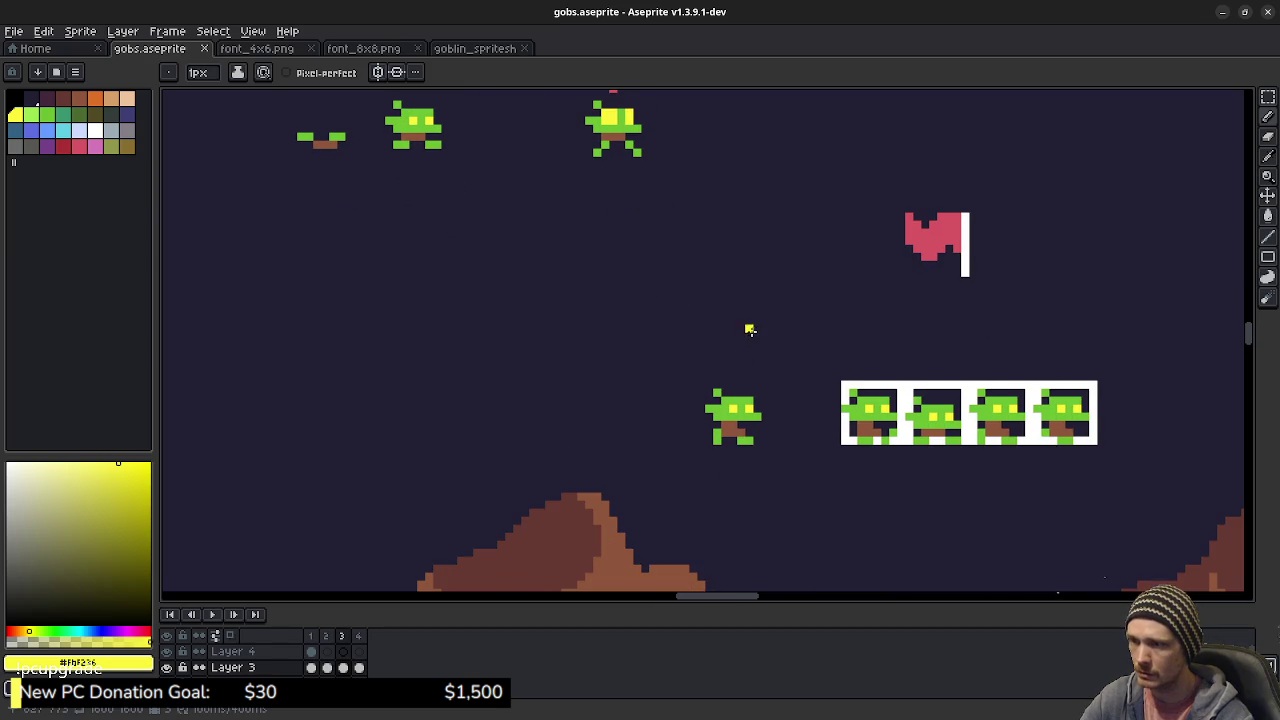
{"action": "left_click", "coordinate": [212, 614]}
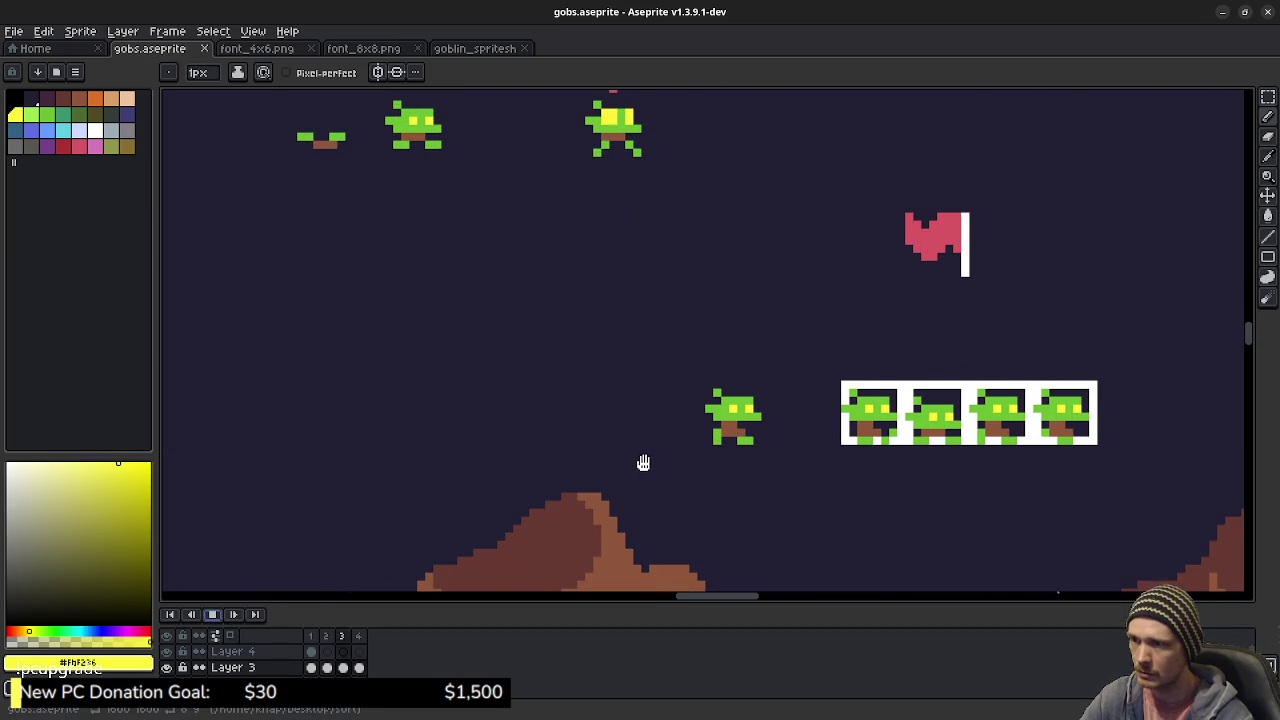
{"action": "left_click_drag", "start_coordinate": [835, 468], "coordinate": [794, 407]}
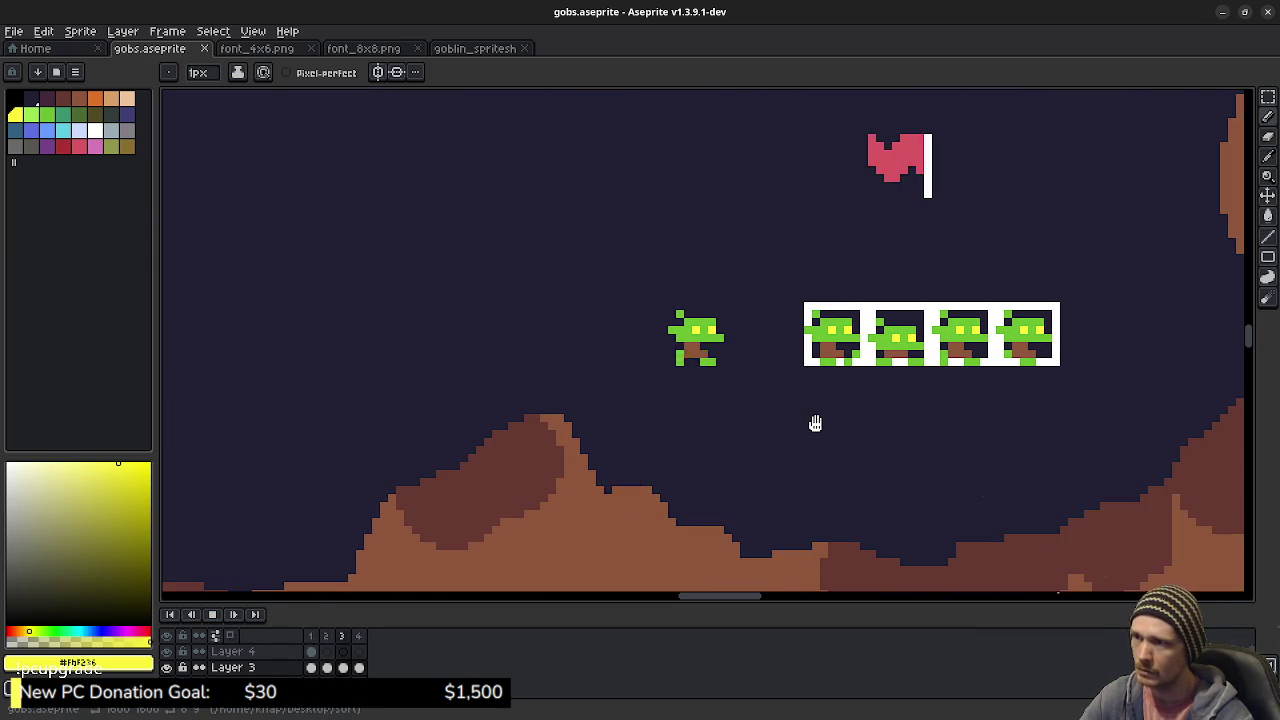
{"action": "scroll", "coordinate": [794, 407], "scroll_direction": "up", "scroll_amount": 2}
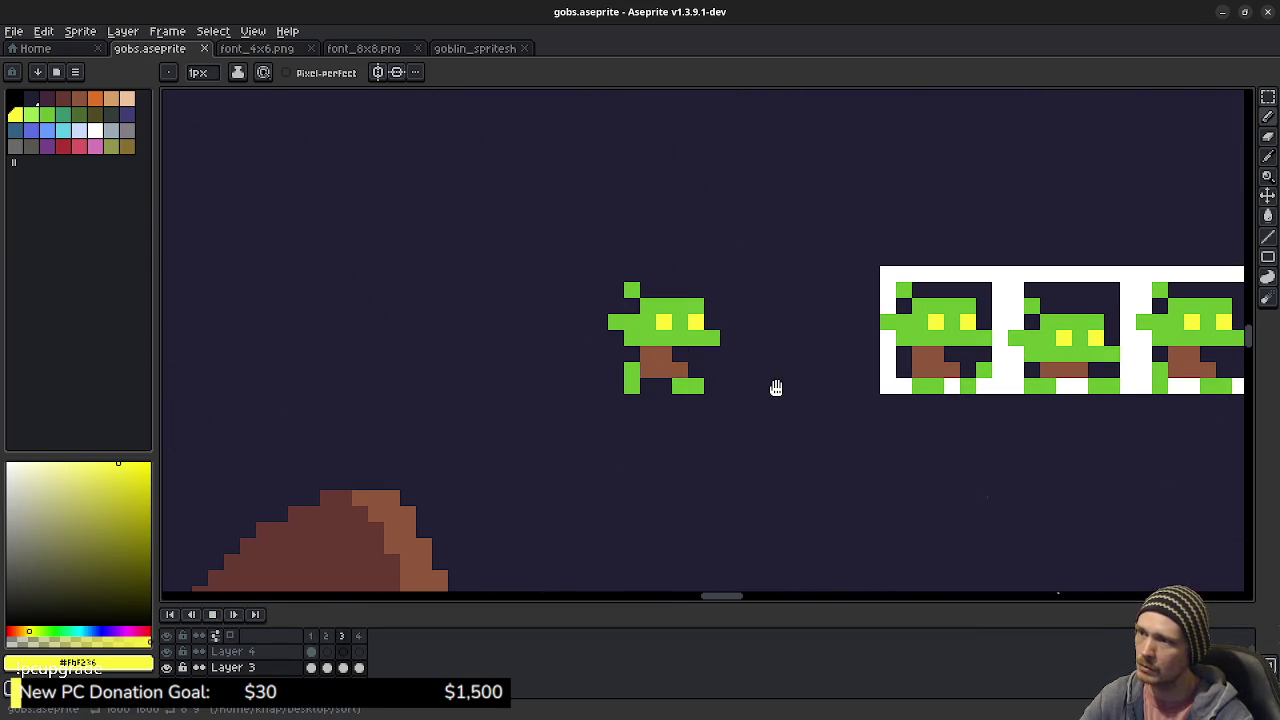
{"action": "key", "text": "Return"}
- Replay the walk, then step between frames 2 and 3 zoomed in on the goblin
{"action": "left_click", "coordinate": [342, 638]}
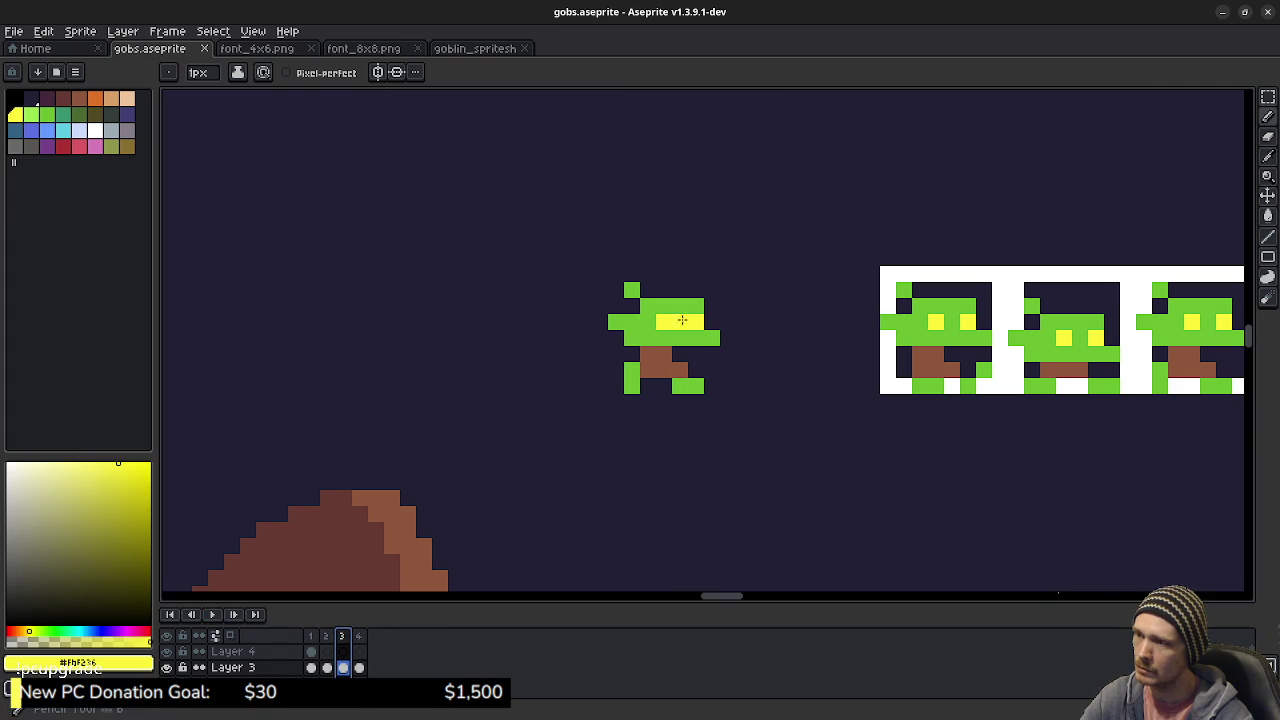
{"action": "left_click", "coordinate": [218, 615]}
{"action": "scroll", "coordinate": [690, 450], "scroll_direction": "down", "scroll_amount": 3}
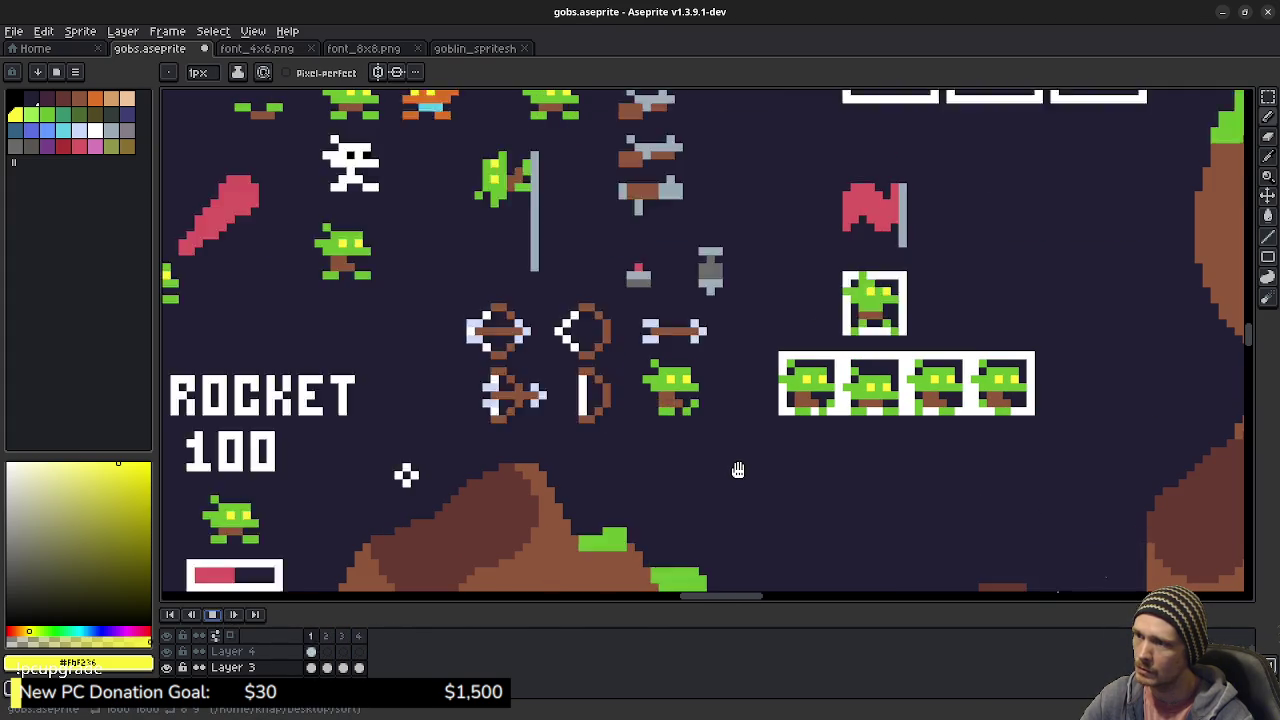
{"action": "left_click", "coordinate": [213, 614]}
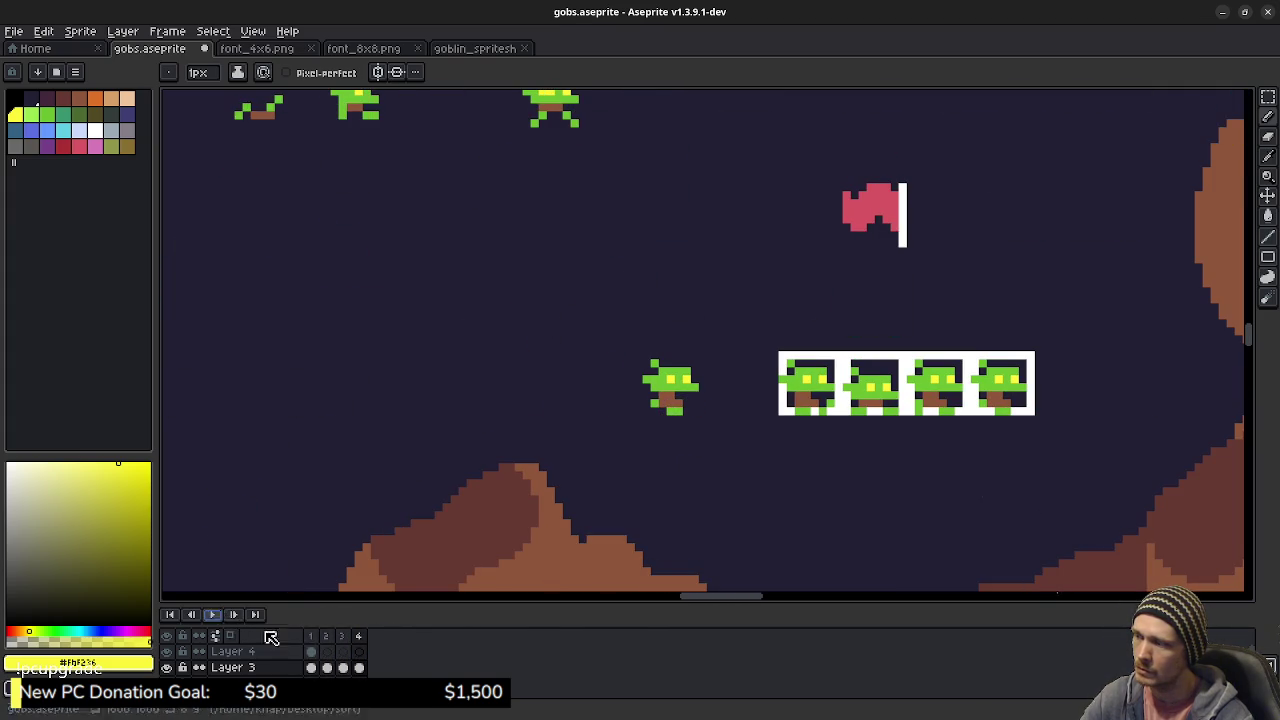
{"action": "key", "text": "Left"}
{"action": "key", "text": "plus"}
{"action": "key", "text": "plus"}
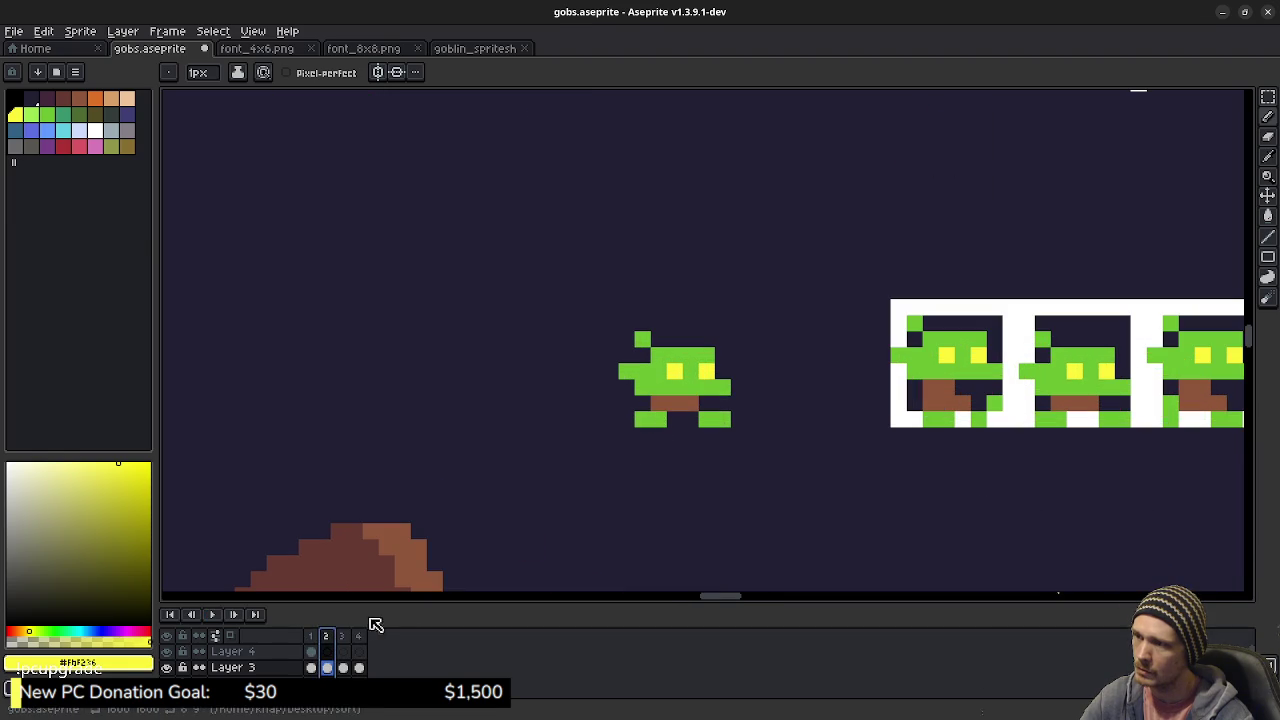
{"action": "left_click", "coordinate": [349, 636]}
- Pick the goblin's green and compare frame 1's pose with frame 3's leg
{"action": "left_click", "coordinate": [665, 370], "text": "alt"}
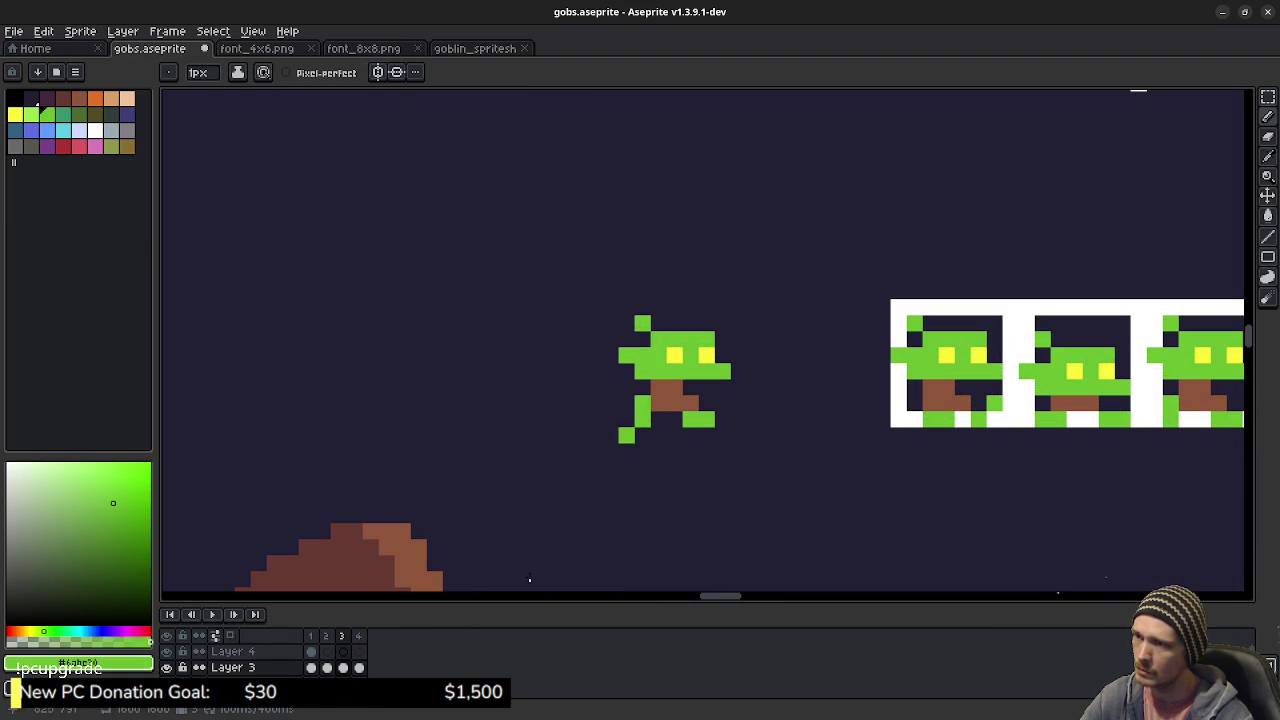
{"action": "left_click", "coordinate": [325, 644]}
{"action": "left_click", "coordinate": [314, 637]}
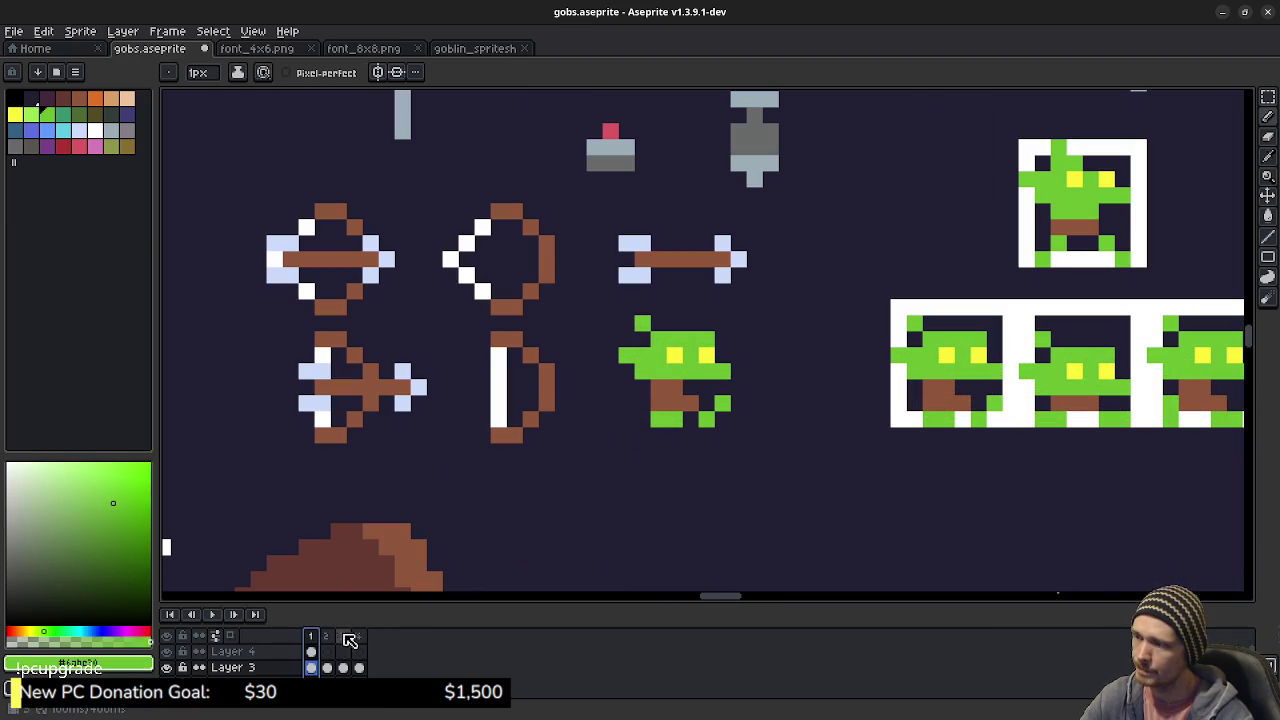
{"action": "key", "text": "Right"}
{"action": "key", "text": "Right"}
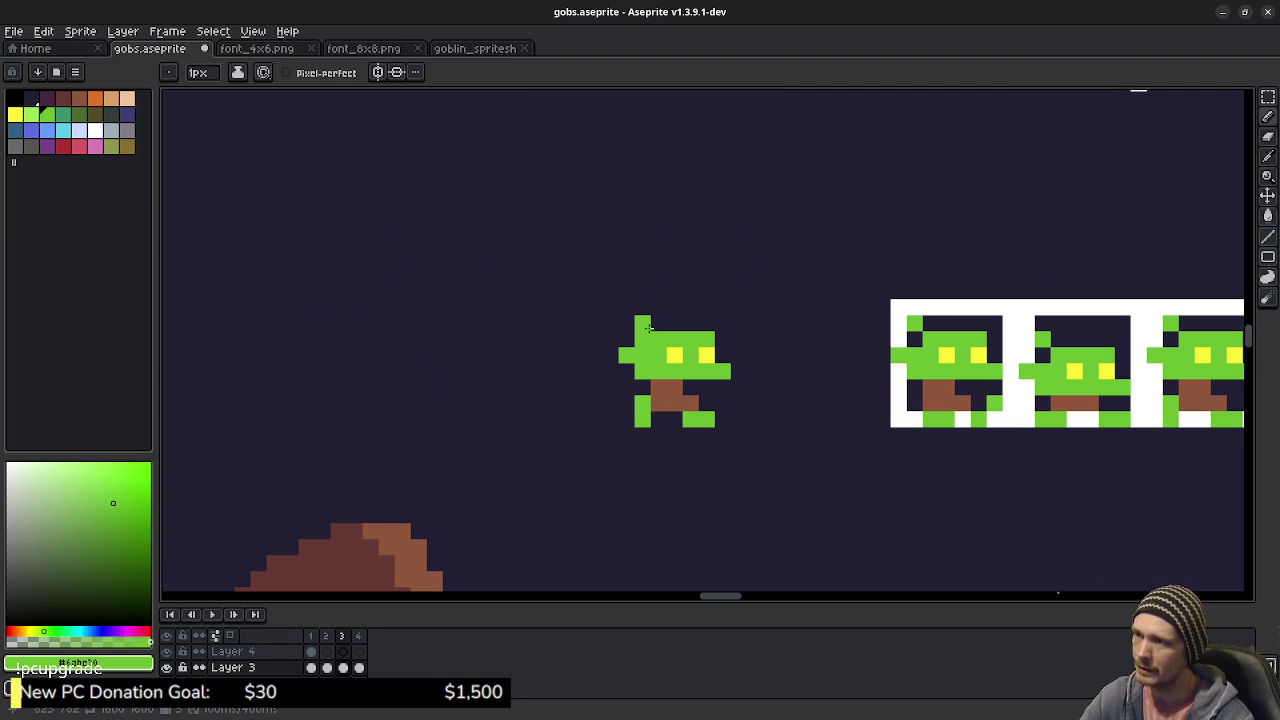
{"action": "key", "text": "e"}
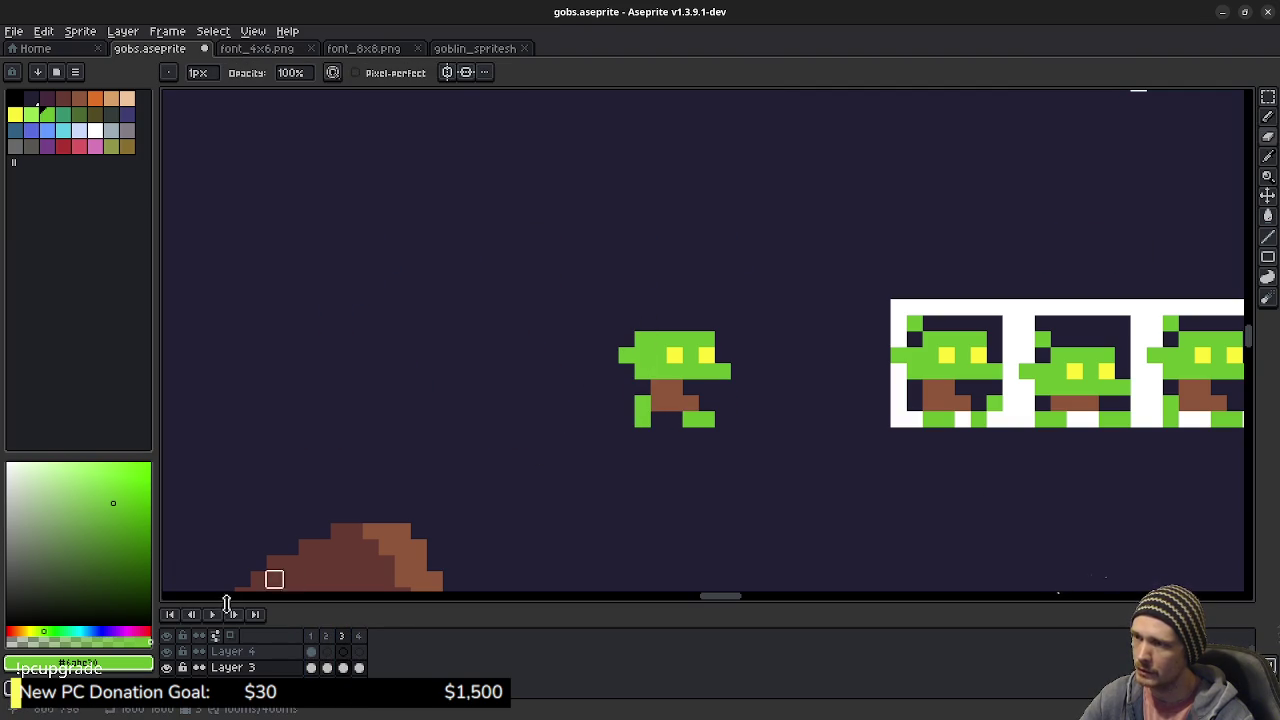
- Replay the walk animation zoomed out and save gobs.aseprite
{"action": "left_click", "coordinate": [217, 617]}
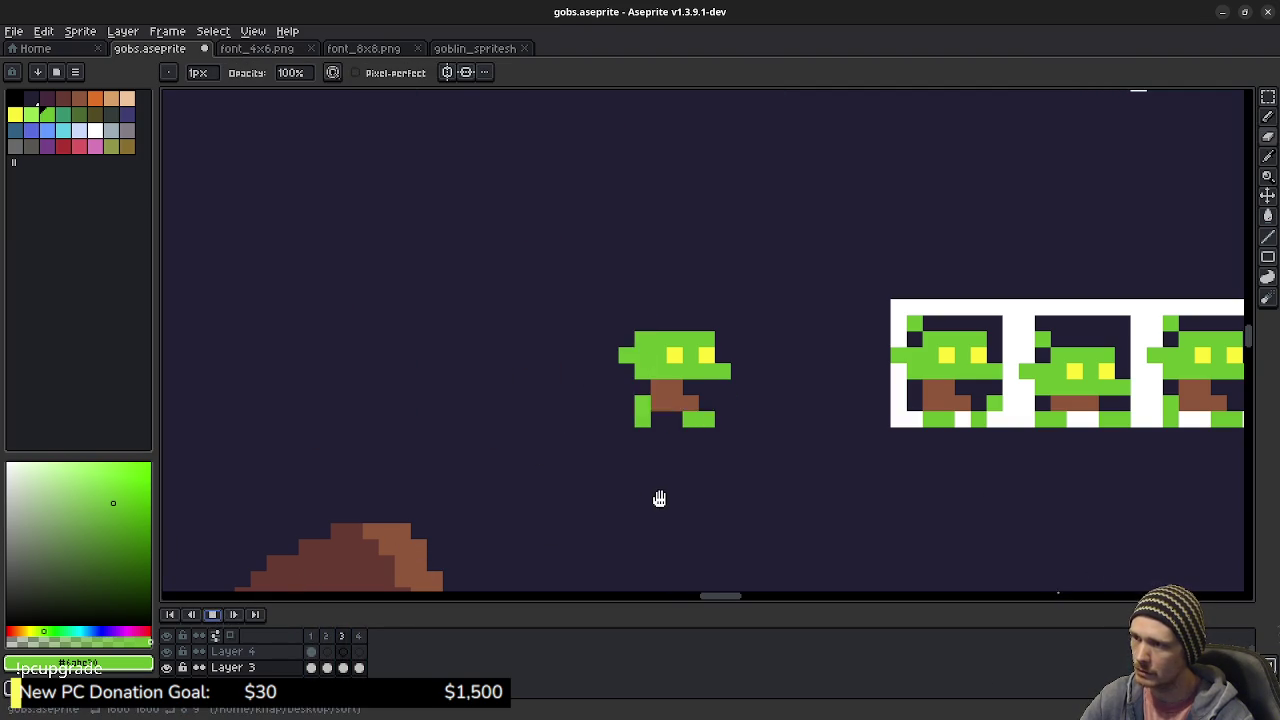
{"action": "scroll", "coordinate": [714, 486], "scroll_direction": "down", "scroll_amount": 1}
{"action": "scroll", "coordinate": [728, 443], "scroll_direction": "down", "scroll_amount": 2}
{"action": "scroll", "coordinate": [727, 440], "scroll_direction": "down", "scroll_amount": 1}
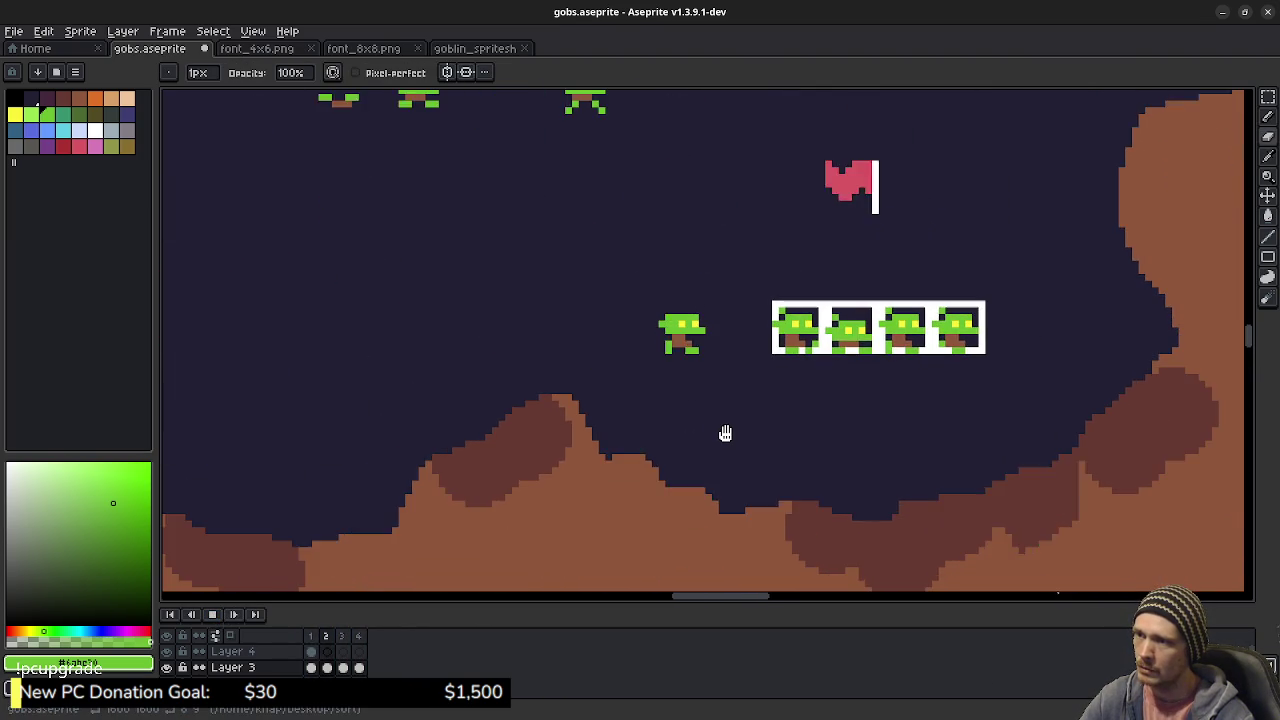
{"action": "scroll", "coordinate": [726, 436], "scroll_direction": "down", "scroll_amount": 1}
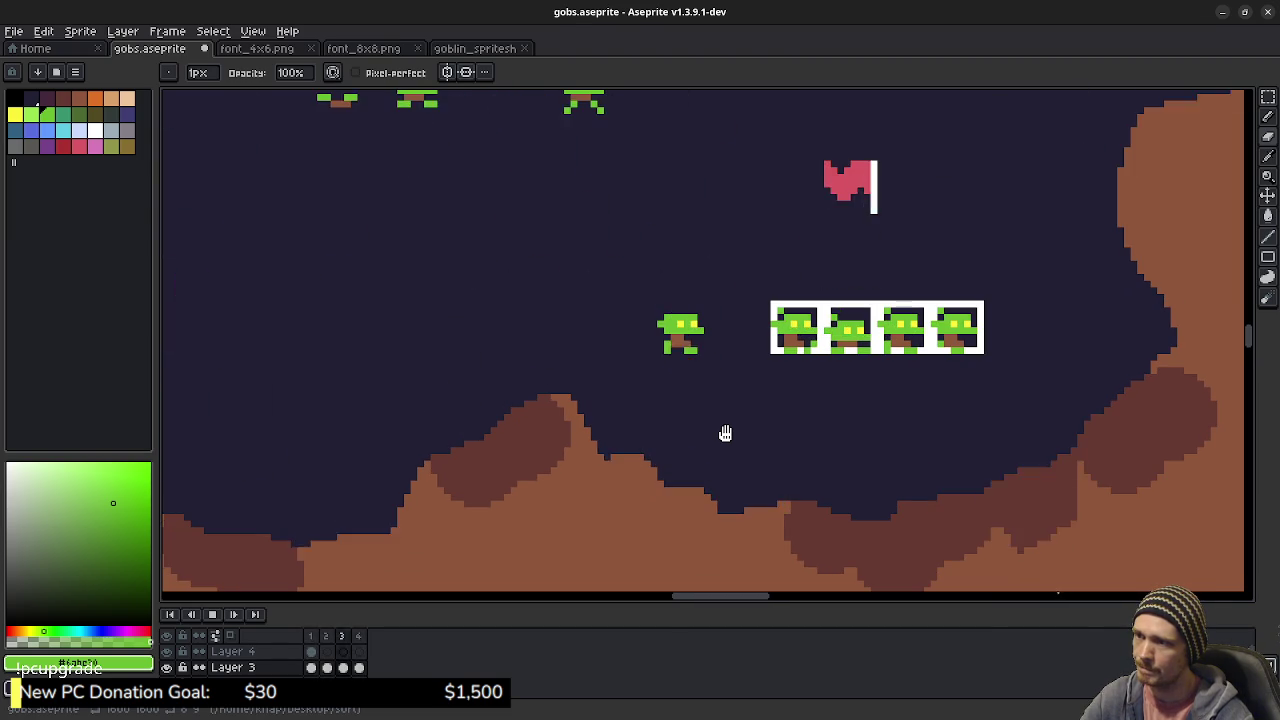
{"action": "key", "text": "ctrl+s"}
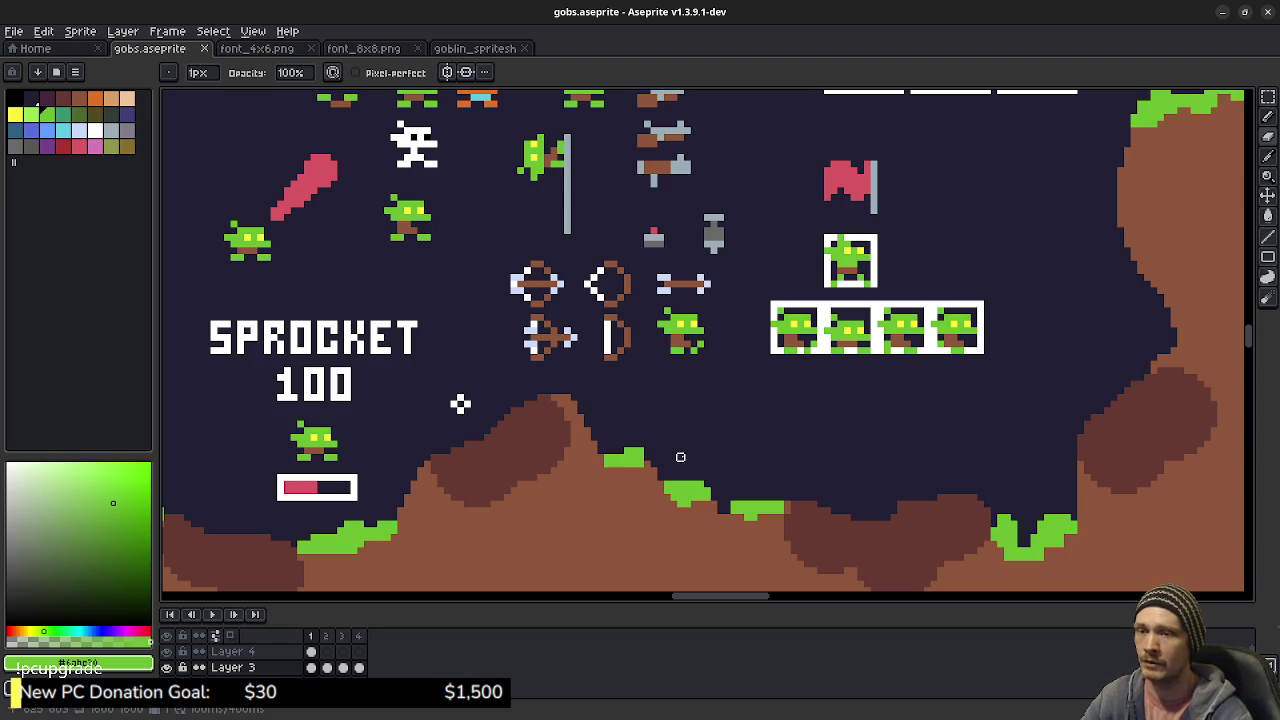
- Pan and zoom across the sprite sheet toward the green goblin by the pink club
{"action": "left_click_drag", "start_coordinate": [633, 330], "coordinate": [705, 445]}
{"action": "mouse_move", "coordinate": [591, 380]}
{"action": "left_mouse_down"}
{"action": "mouse_move", "coordinate": [768, 404]}
{"action": "mouse_move", "coordinate": [773, 435]}
{"action": "left_mouse_up"}
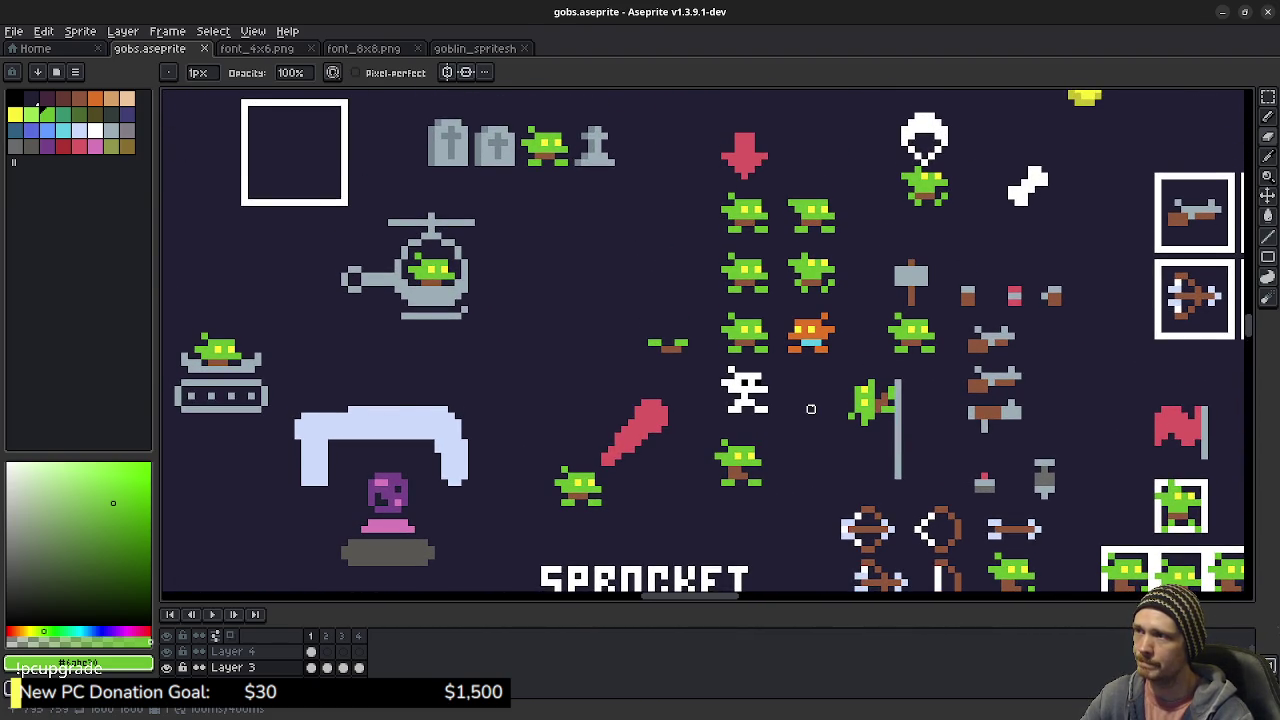
{"action": "scroll", "coordinate": [804, 402], "scroll_direction": "down", "scroll_amount": 1}
{"action": "scroll", "coordinate": [869, 423], "scroll_direction": "down", "scroll_amount": 1}
{"action": "scroll", "coordinate": [869, 423], "scroll_direction": "down", "scroll_amount": 1}
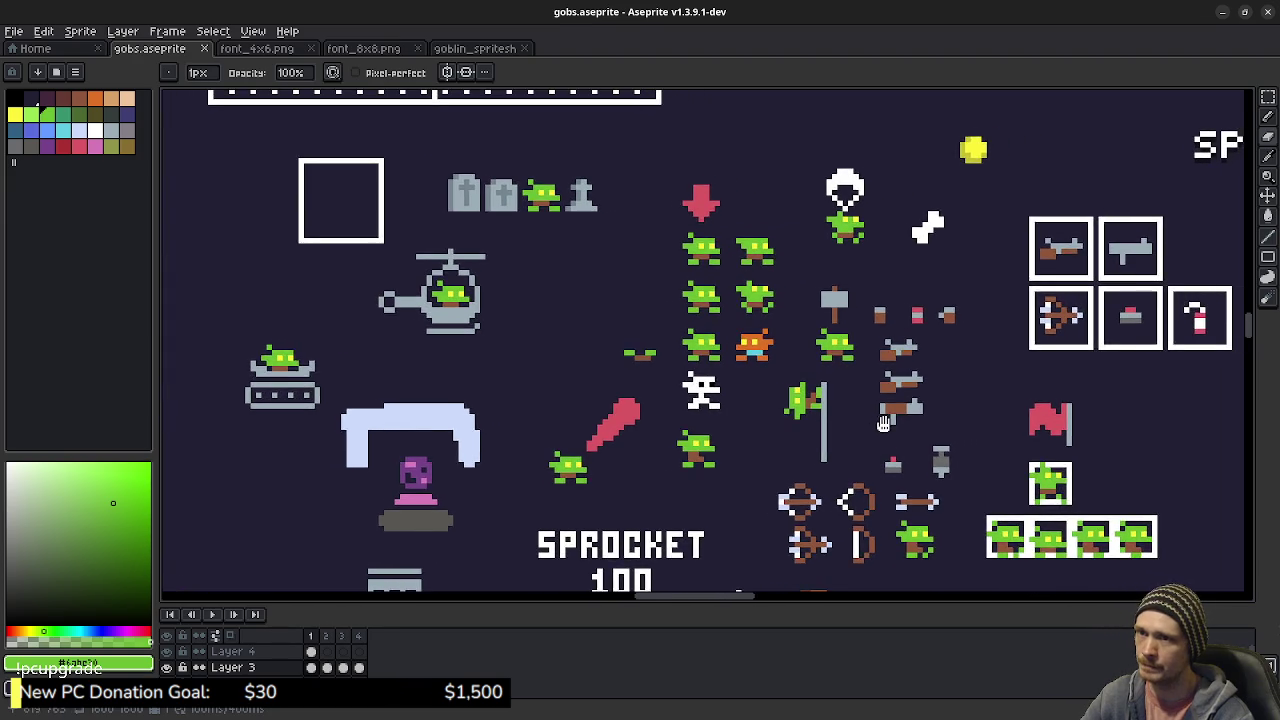
{"action": "scroll", "coordinate": [845, 428], "scroll_direction": "down", "scroll_amount": 1}
{"action": "left_click_drag", "start_coordinate": [845, 428], "coordinate": [840, 427]}
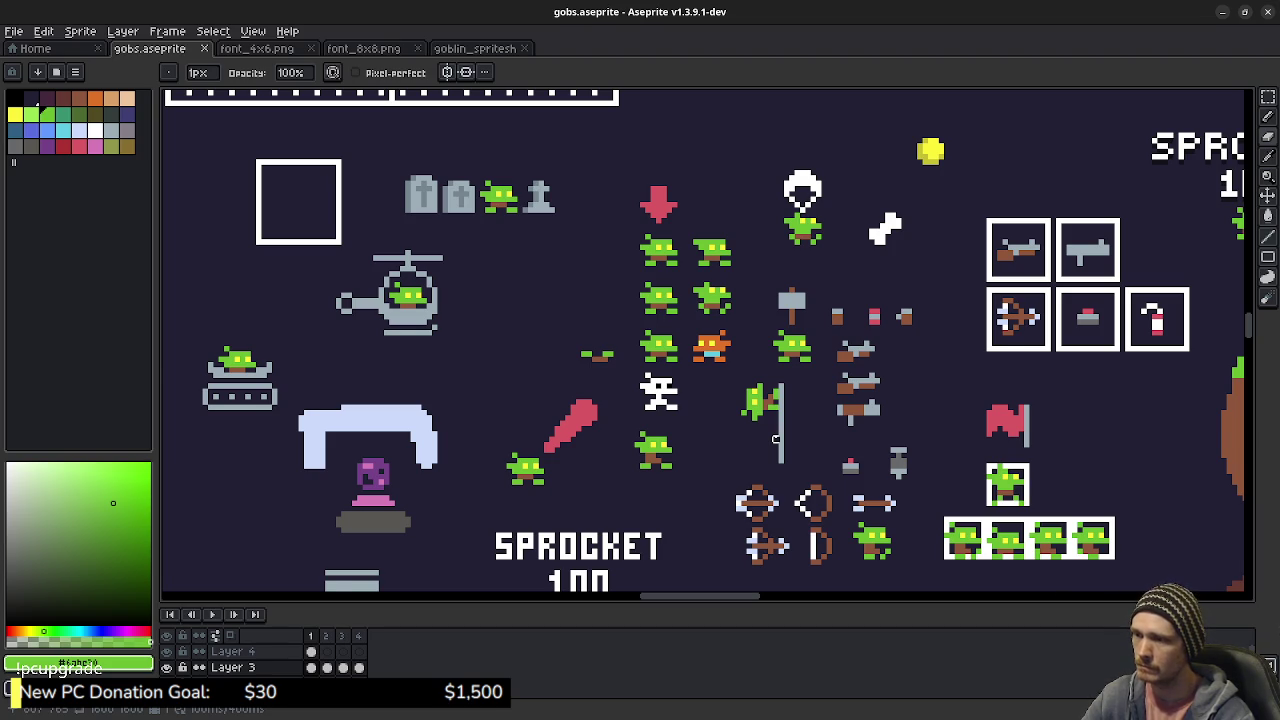
{"action": "left_click_drag", "start_coordinate": [823, 421], "coordinate": [782, 387]}
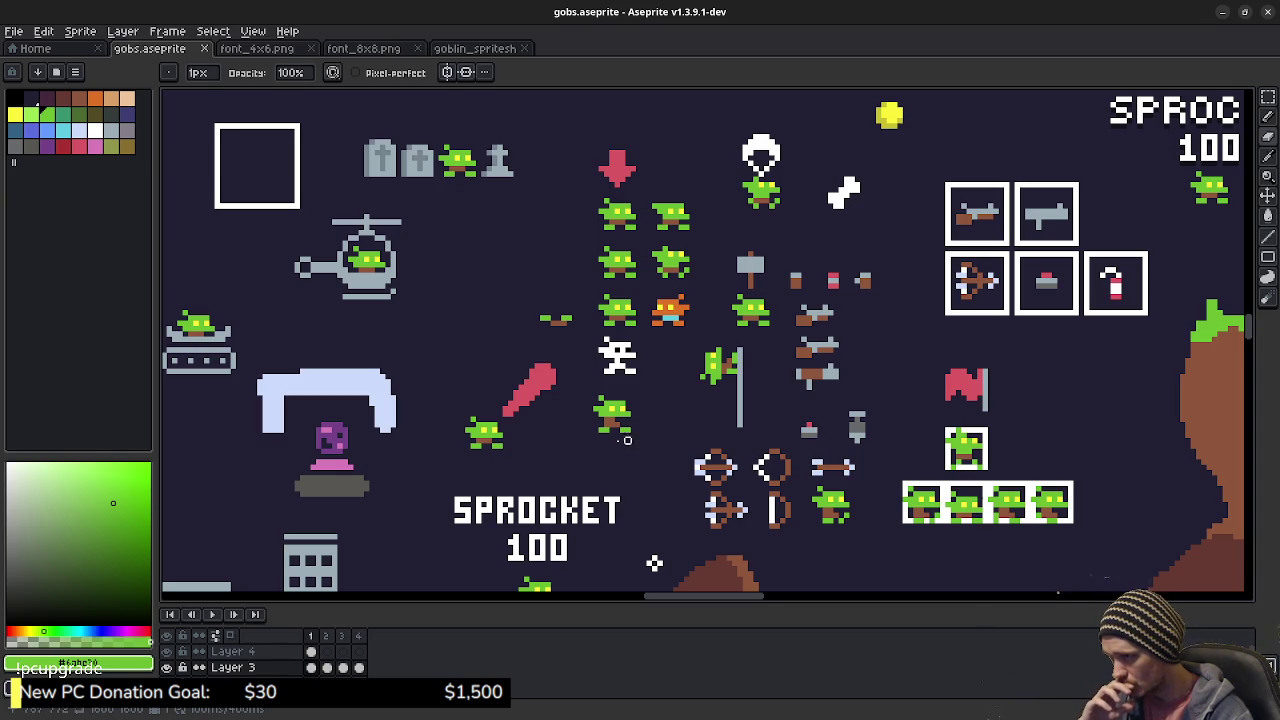
{"action": "scroll", "coordinate": [627, 440], "scroll_direction": "up", "scroll_amount": 3}
{"action": "scroll", "coordinate": [614, 437], "scroll_direction": "up", "scroll_amount": 4}
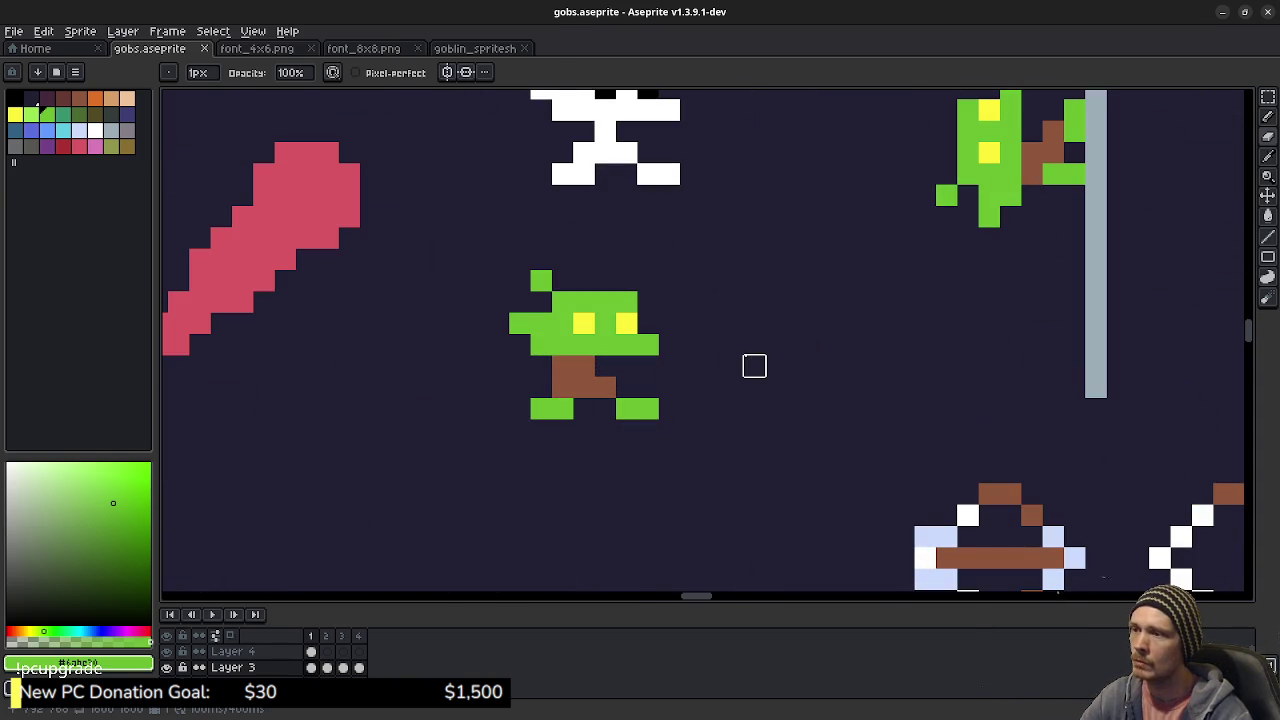
- Duplicate the standing goblin beside the club and place the copy to its right
{"action": "key", "text": "m"}
{"action": "left_click_drag", "start_coordinate": [519, 280], "coordinate": [651, 412]}
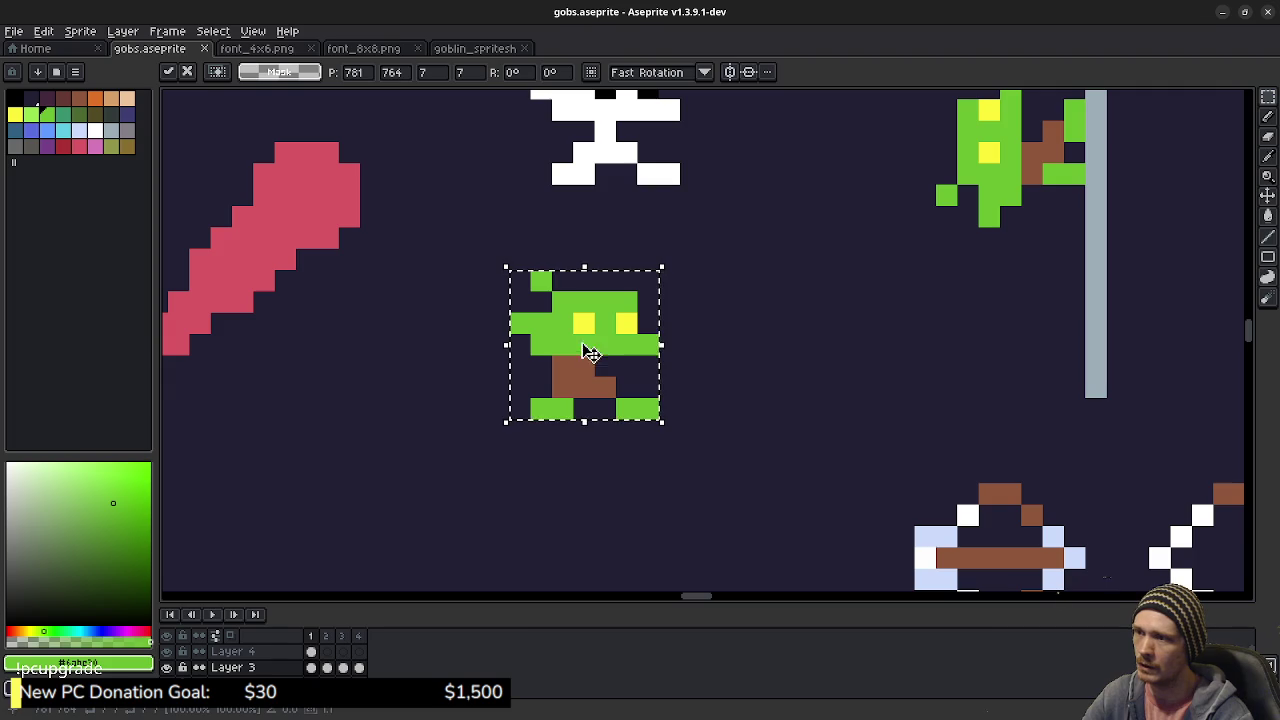
{"action": "left_click_drag", "start_coordinate": [583, 349], "coordinate": [830, 330]}
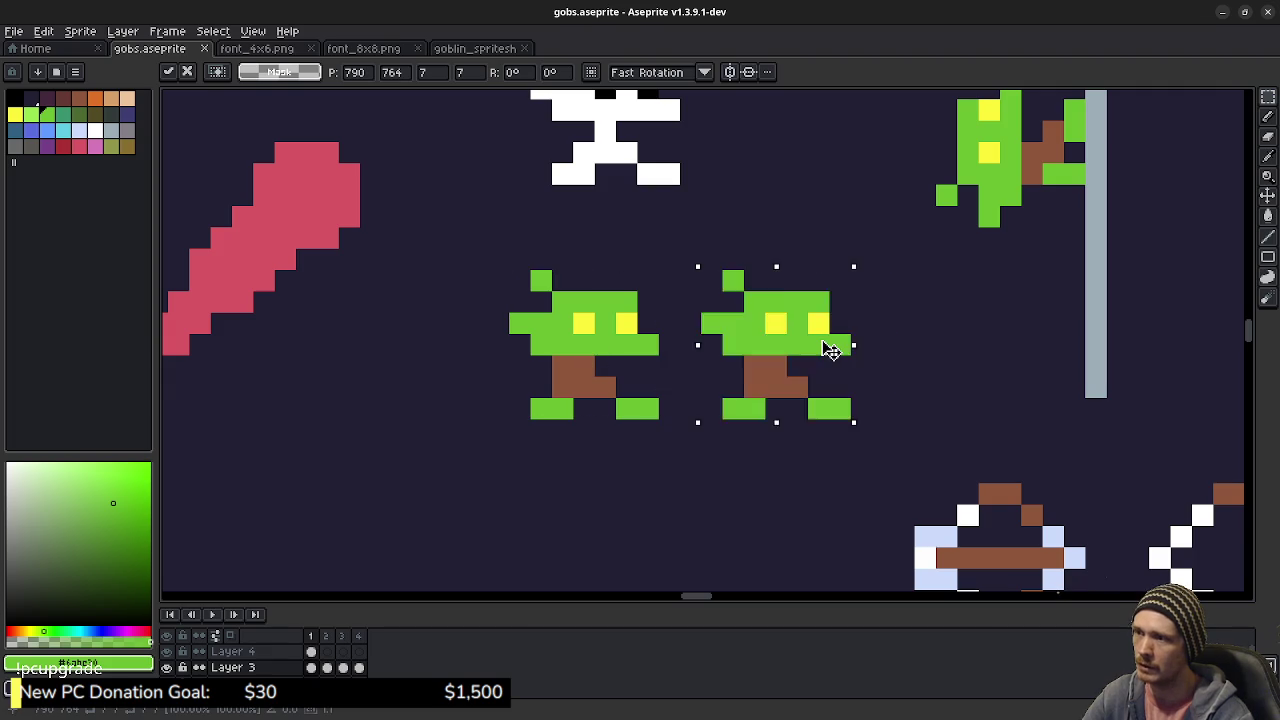
{"action": "left_click", "coordinate": [944, 342]}
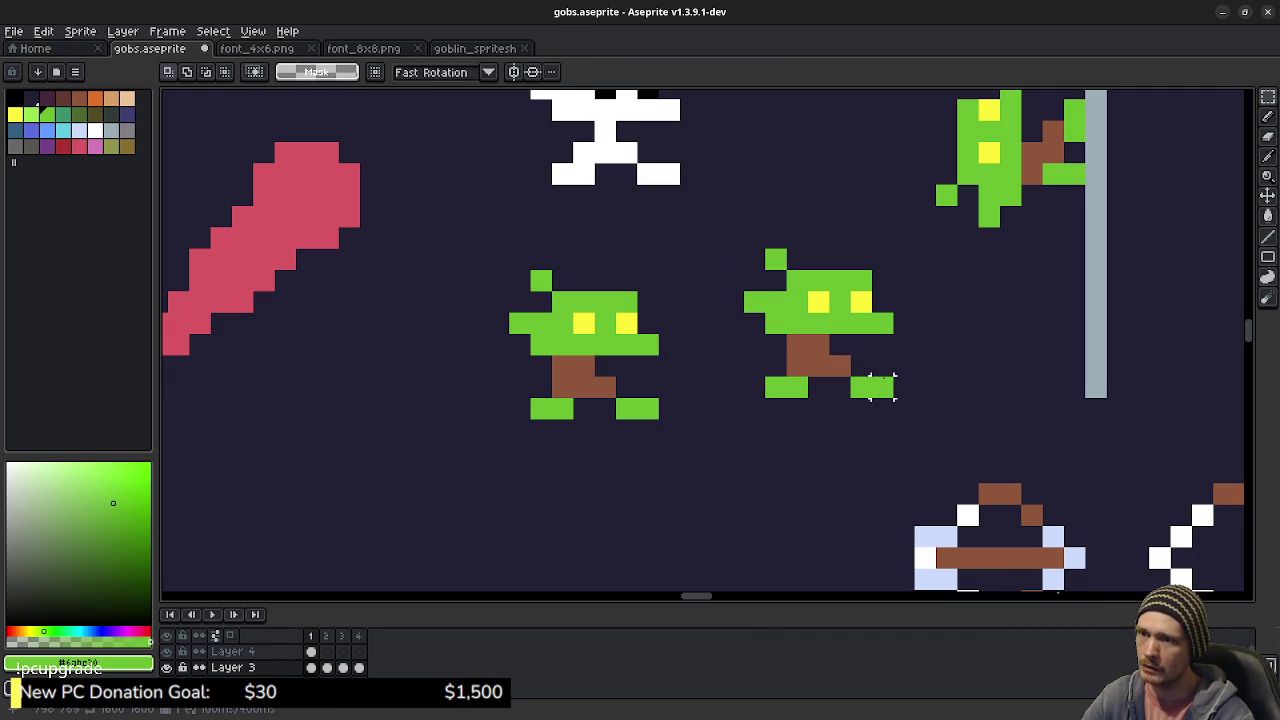
- Erase foot pixels and raise the copy's right leg into a step, thinning the left leg
{"action": "key", "text": "q"}
{"action": "key", "text": "g"}
{"action": "key", "text": "b"}
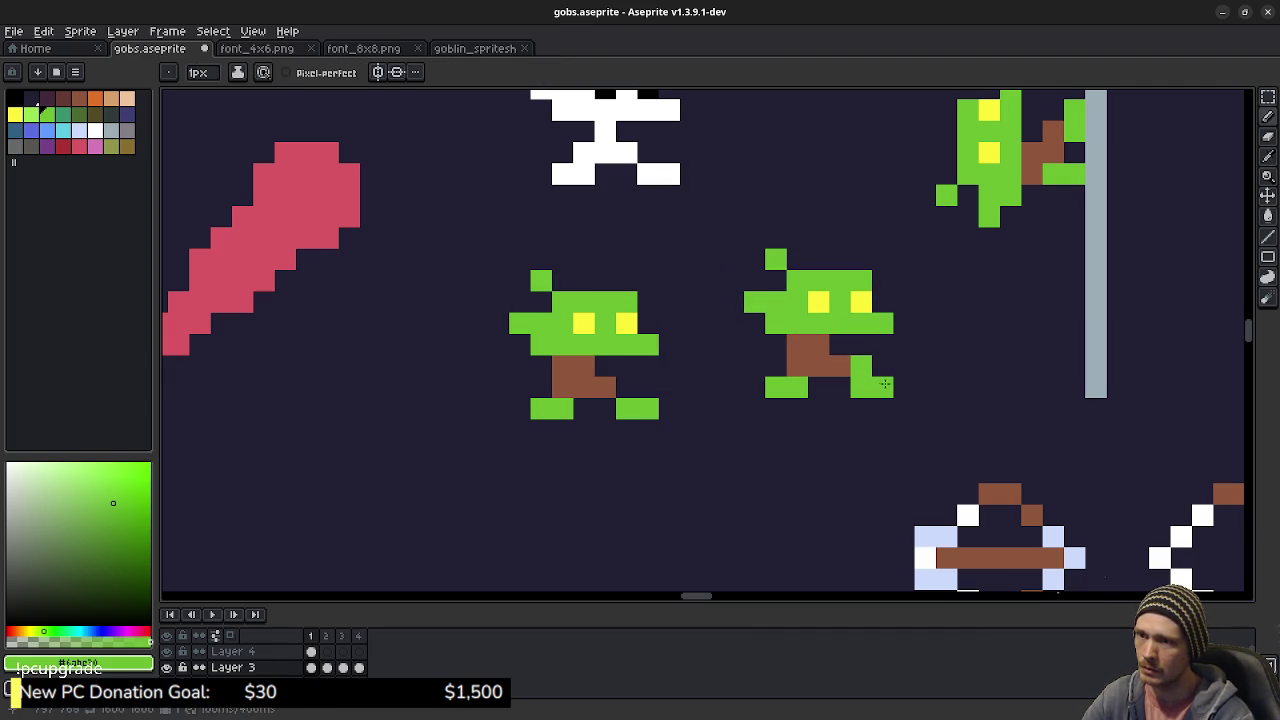
{"action": "key", "text": "e"}
{"action": "left_click", "coordinate": [882, 387]}
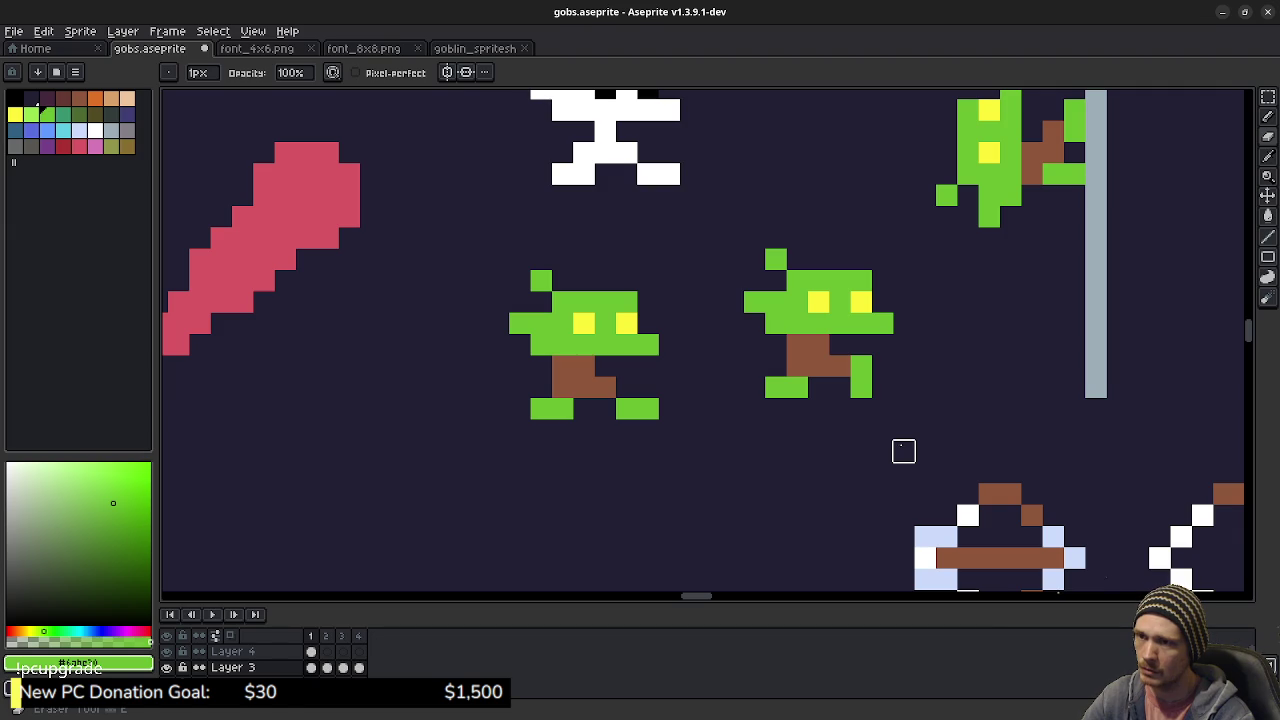
{"action": "key", "text": "b"}
{"action": "left_click", "coordinate": [861, 344]}
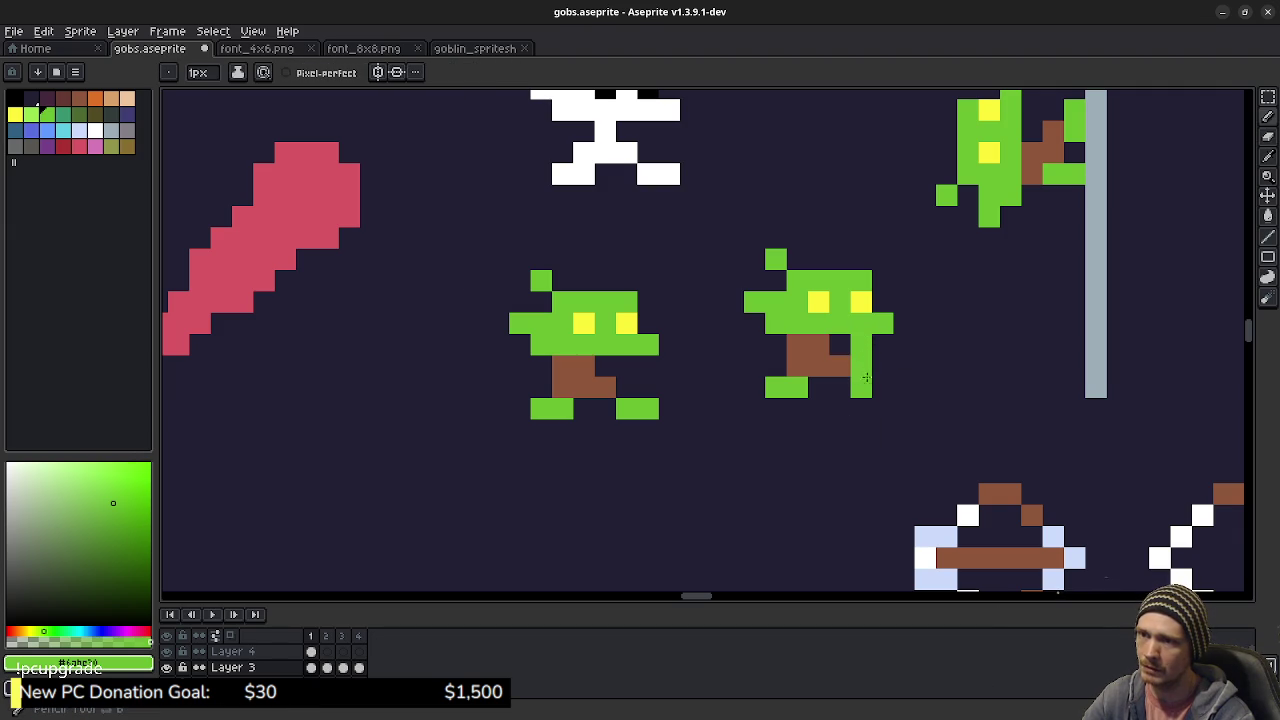
{"action": "key", "text": "e"}
{"action": "left_click", "coordinate": [861, 386]}
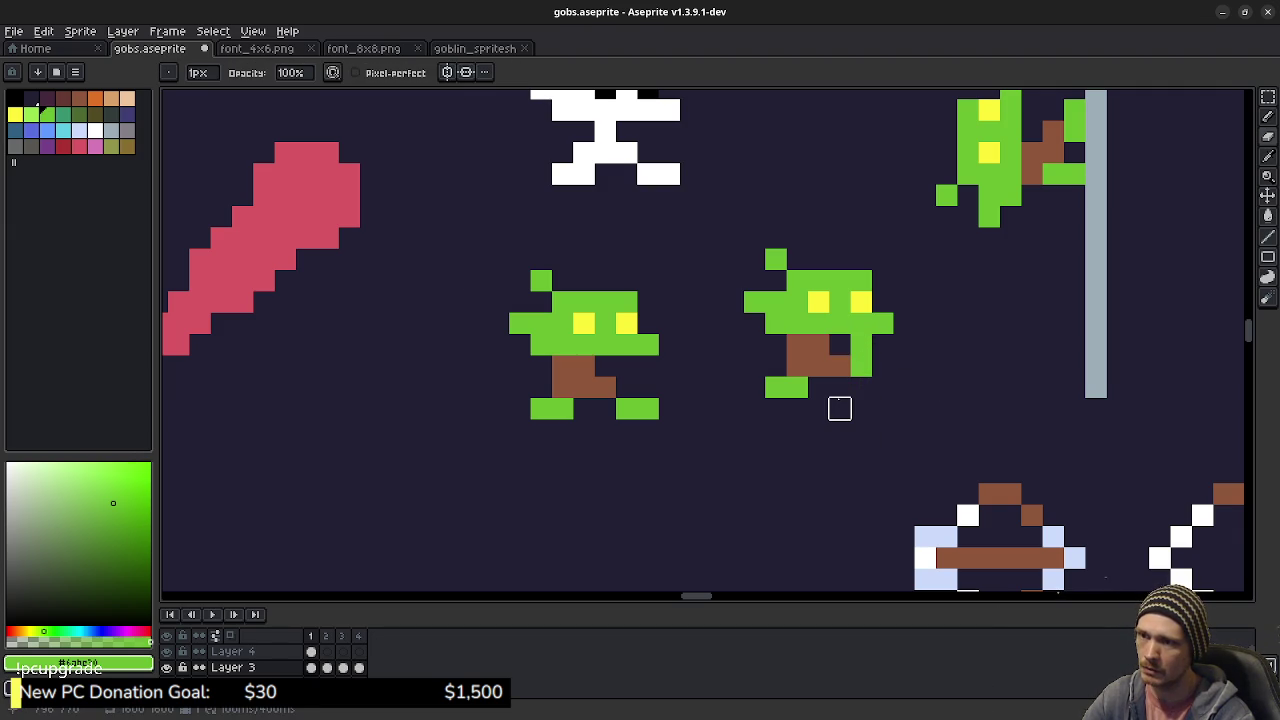
{"action": "left_click", "coordinate": [775, 387]}
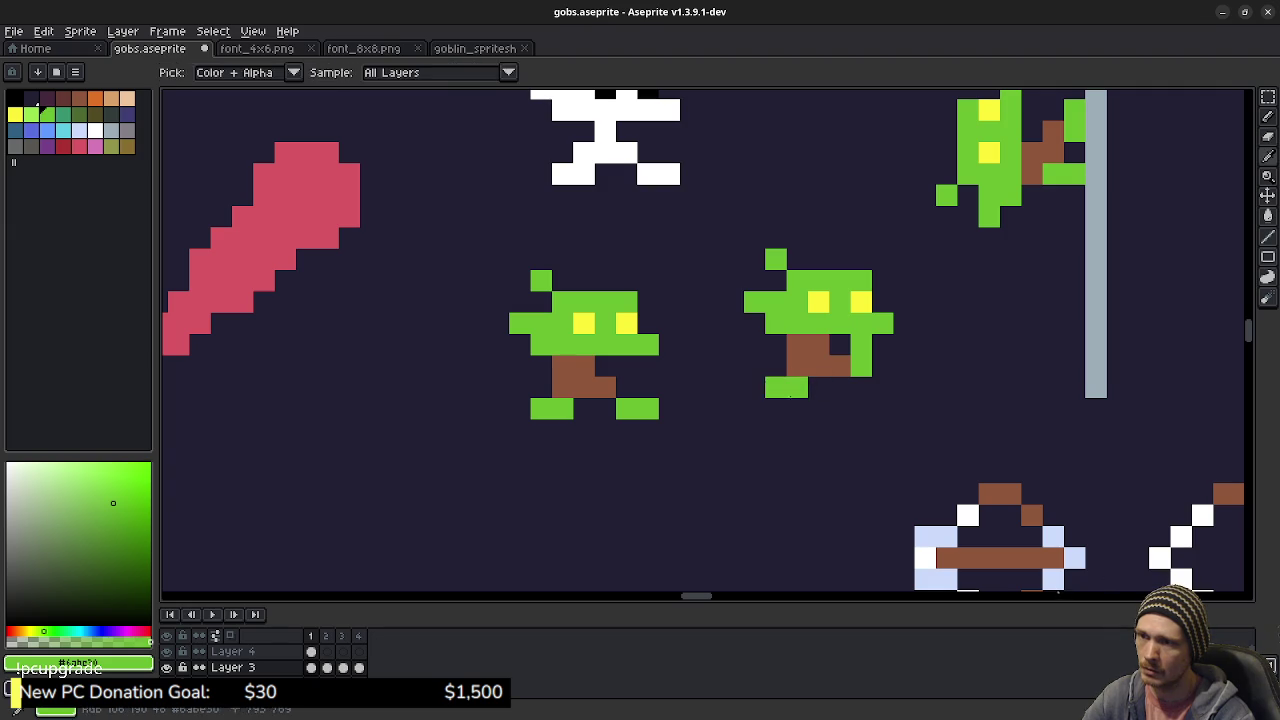
- Try green foot pixels under the goblin's legs, undoing the misplaced ones
{"action": "key", "text": "b"}
{"action": "left_click", "coordinate": [797, 408]}
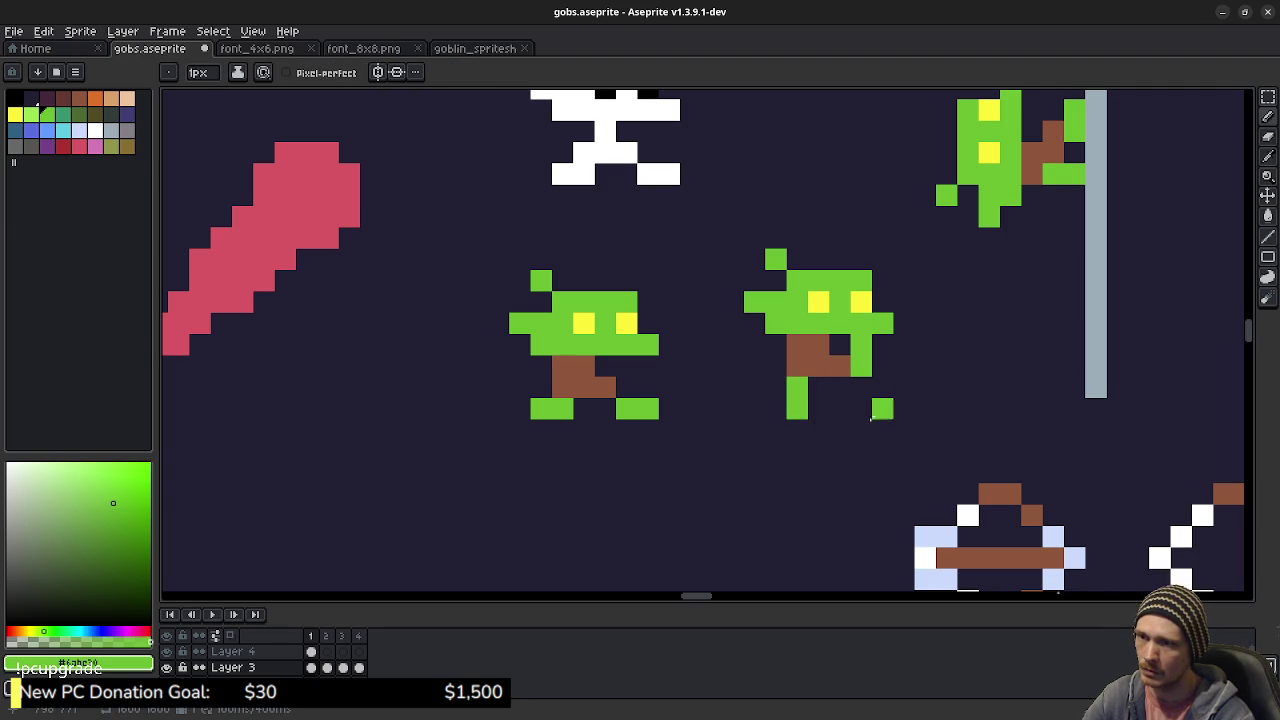
{"action": "left_click", "coordinate": [861, 408]}
{"action": "key", "text": "ctrl+z"}
{"action": "key", "text": "ctrl+z"}
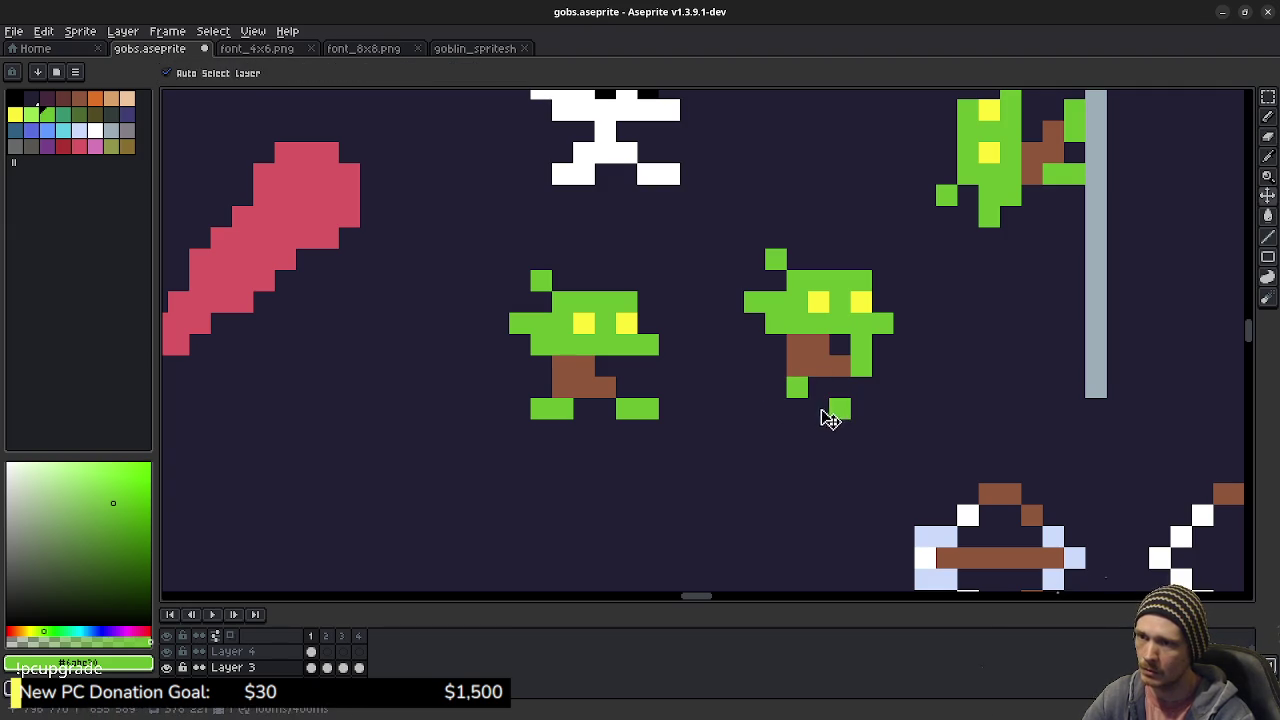
{"action": "left_click", "coordinate": [819, 408]}
{"action": "key", "text": "ctrl+z"}
{"action": "left_click", "coordinate": [819, 387]}
{"action": "left_click", "coordinate": [861, 408]}
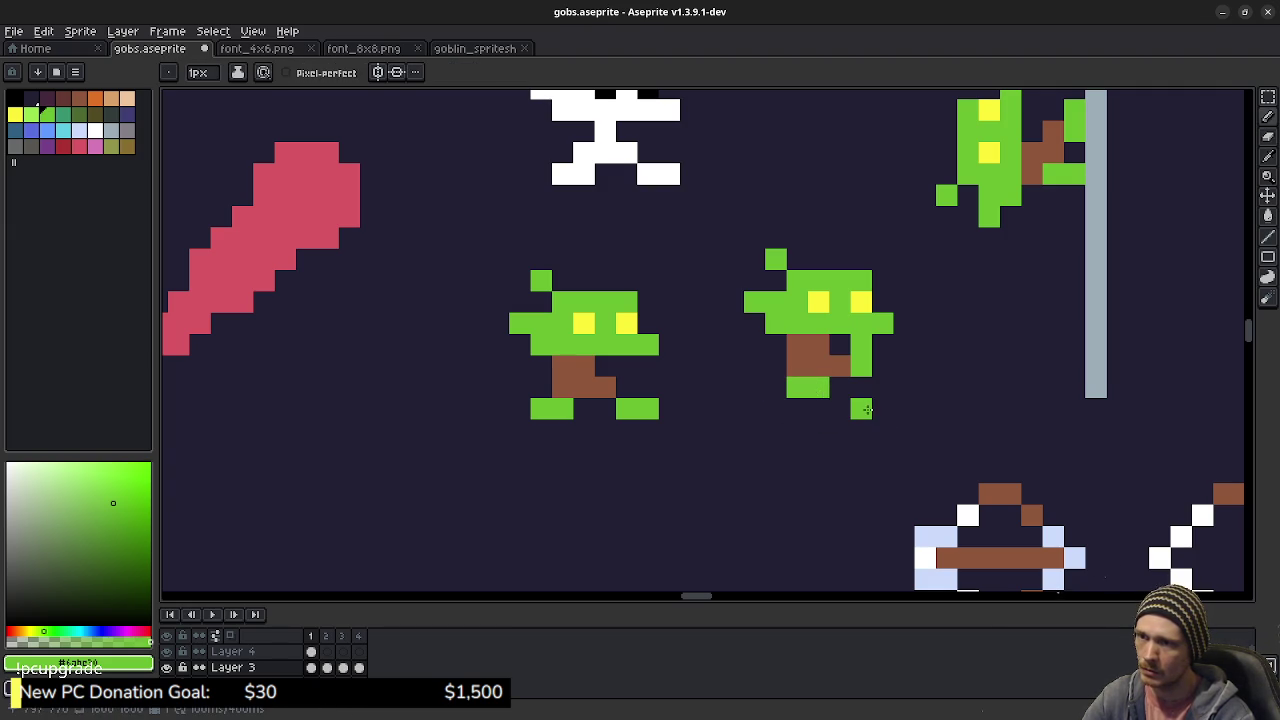
{"action": "key", "text": "ctrl+z"}
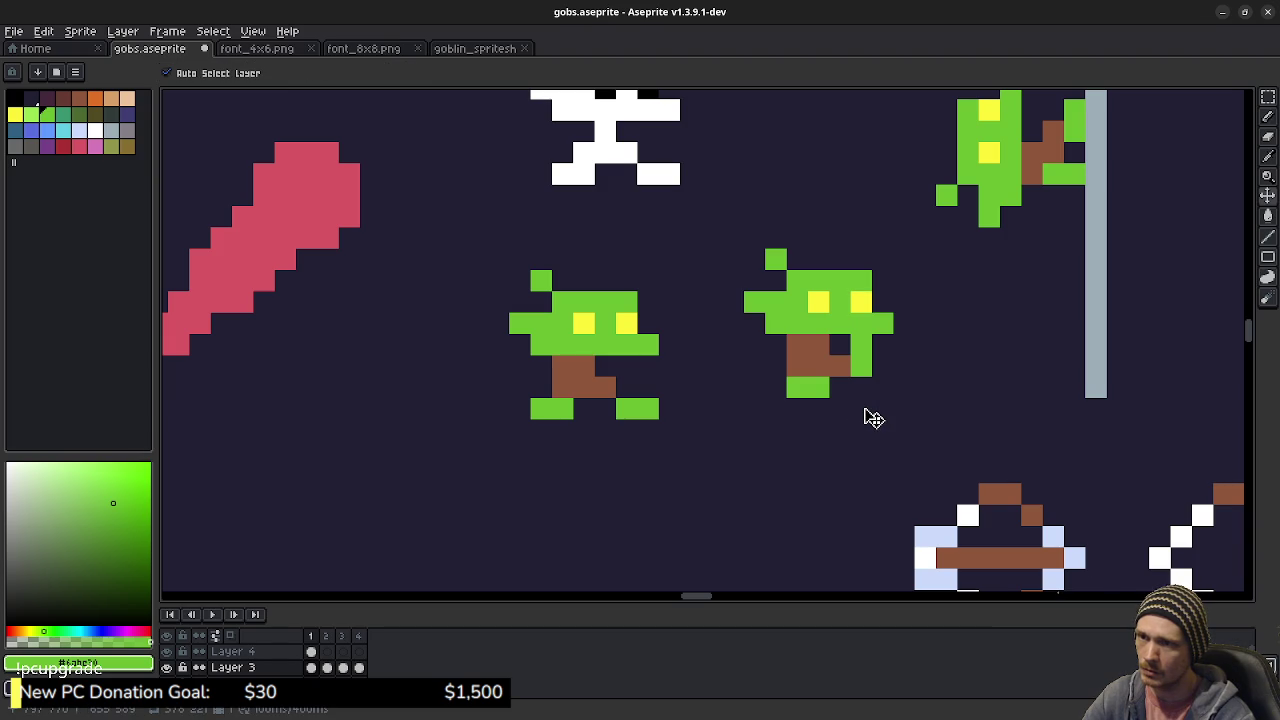
{"action": "key", "text": "ctrl+z"}
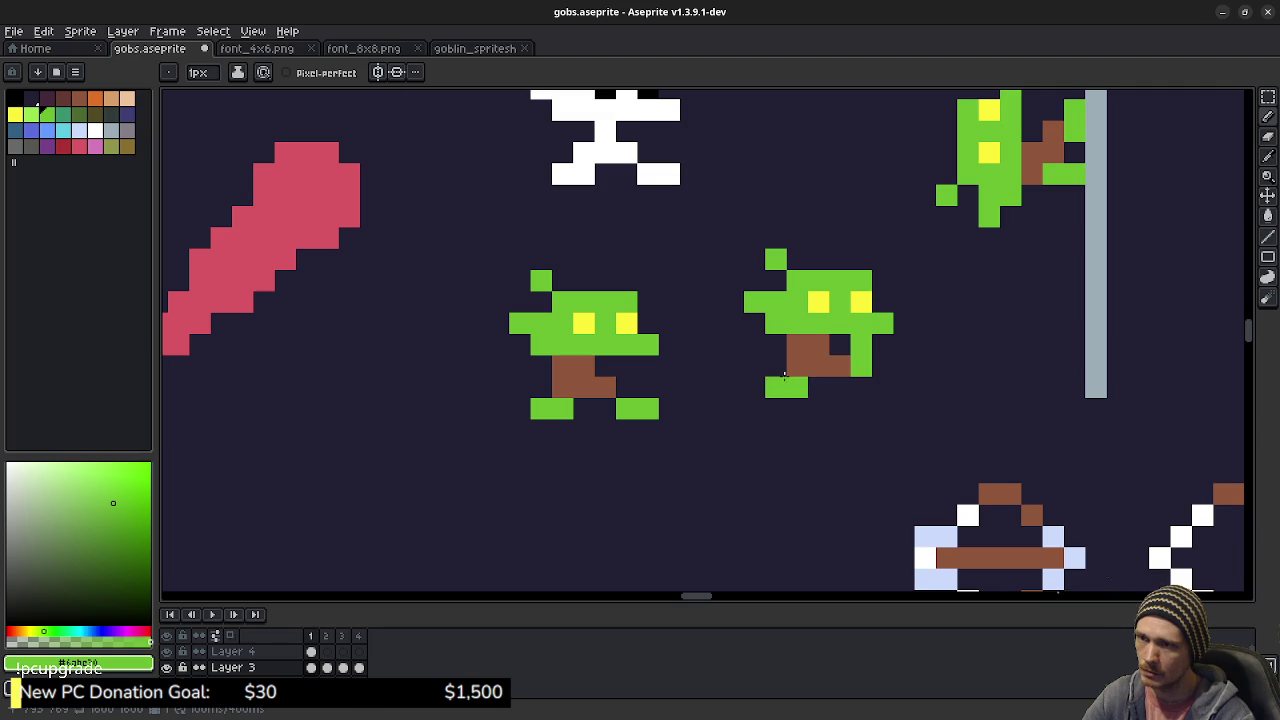
- Add a green pixel between the legs and erase the left leg's inner pixel
{"action": "left_click", "coordinate": [819, 387]}
{"action": "key", "text": "e"}
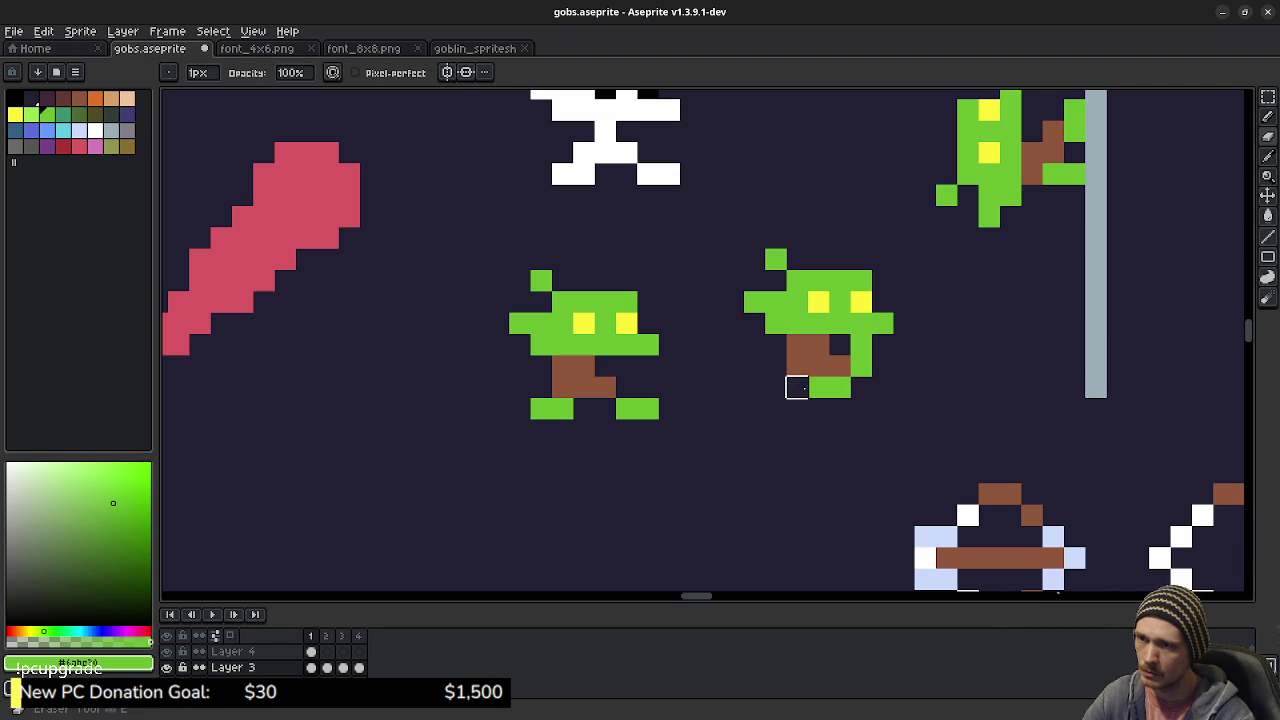
{"action": "left_click", "coordinate": [797, 387]}
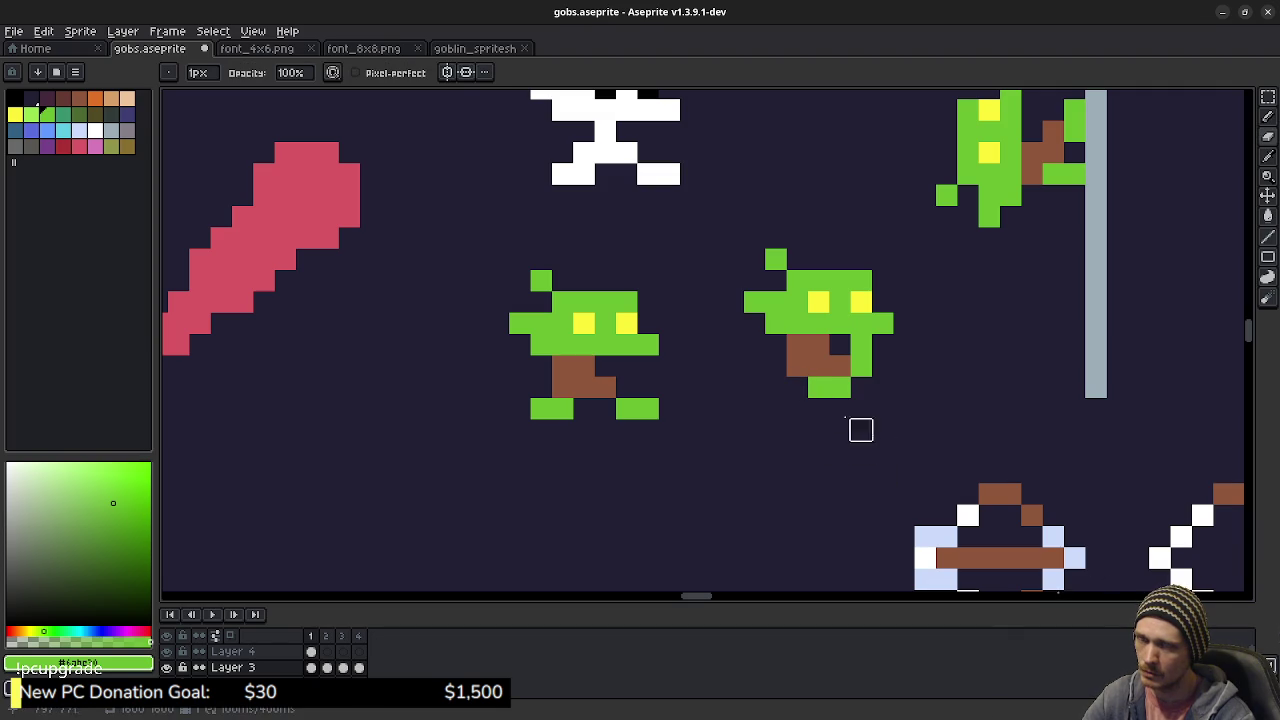
{"action": "left_click", "coordinate": [797, 366]}
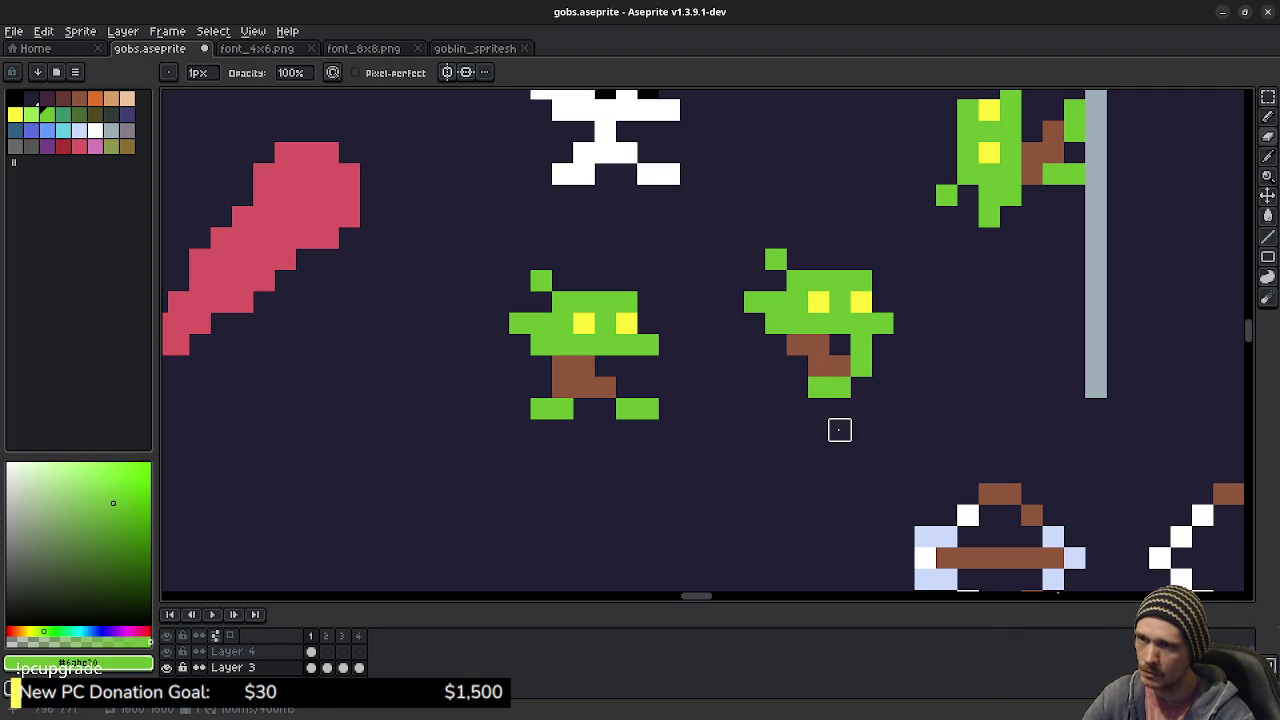
{"action": "key", "text": "ctrl+z"}
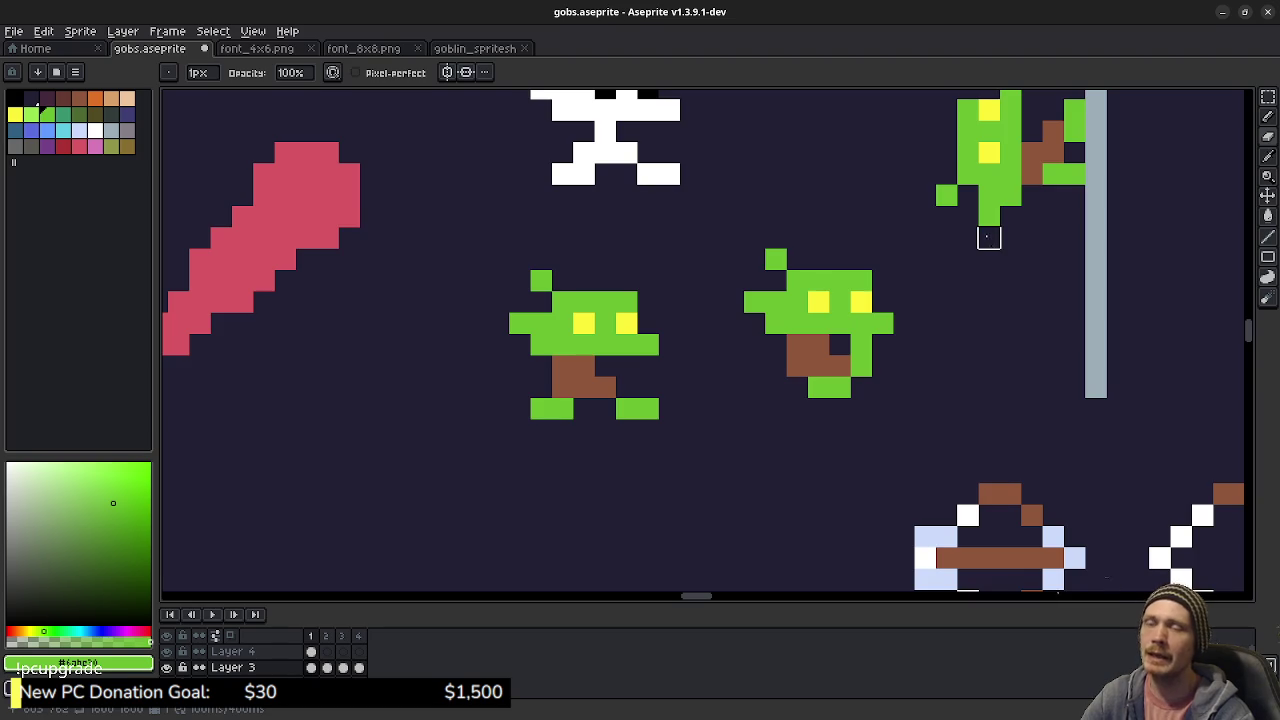
- Nudge the sideways goblin beside the pole one pixel left and drop it
{"action": "left_click_drag", "start_coordinate": [986, 237], "coordinate": [888, 349]}
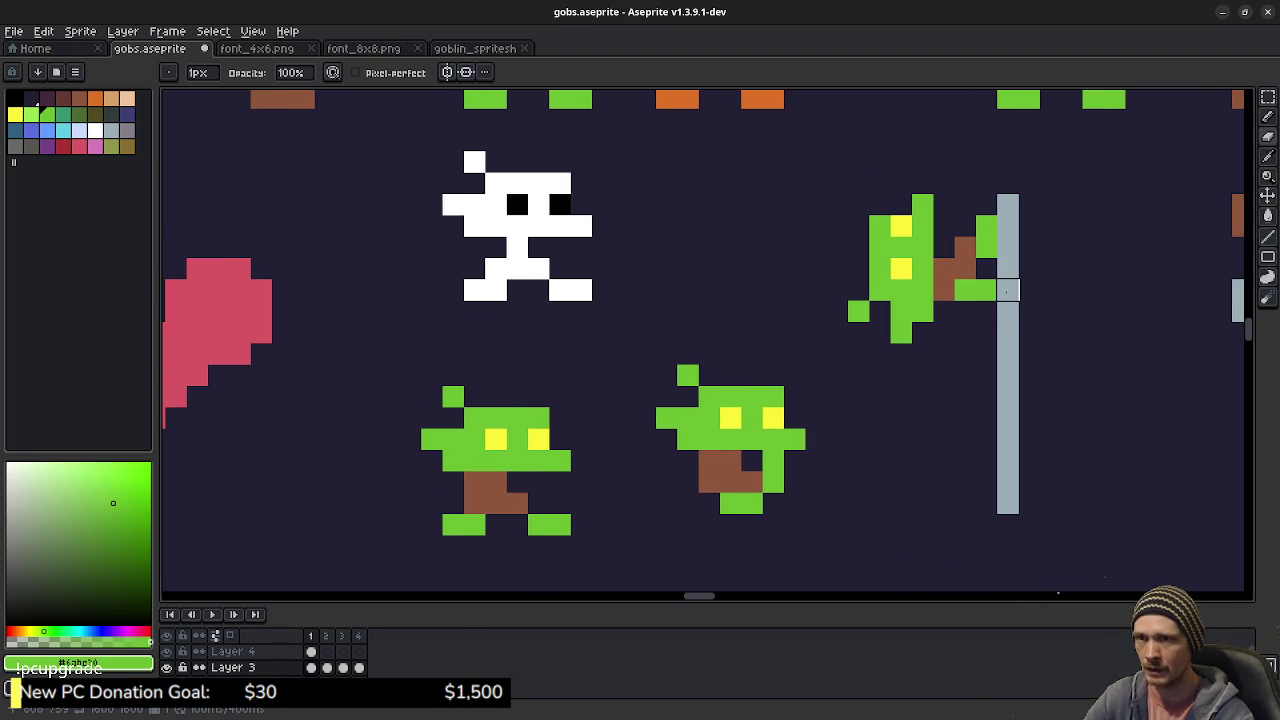
{"action": "key", "text": "m"}
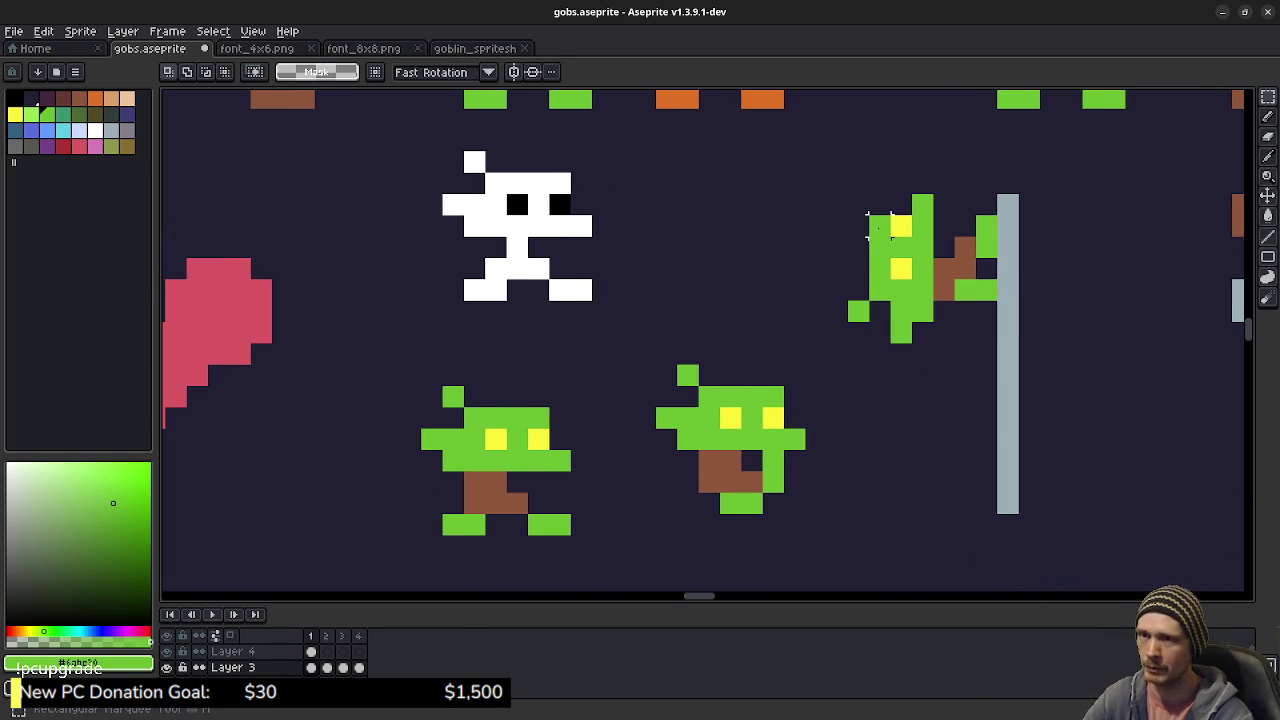
{"action": "mouse_move", "coordinate": [846, 191]}
{"action": "left_mouse_down"}
{"action": "mouse_move", "coordinate": [936, 345]}
{"action": "mouse_move", "coordinate": [951, 349]}
{"action": "left_mouse_up"}
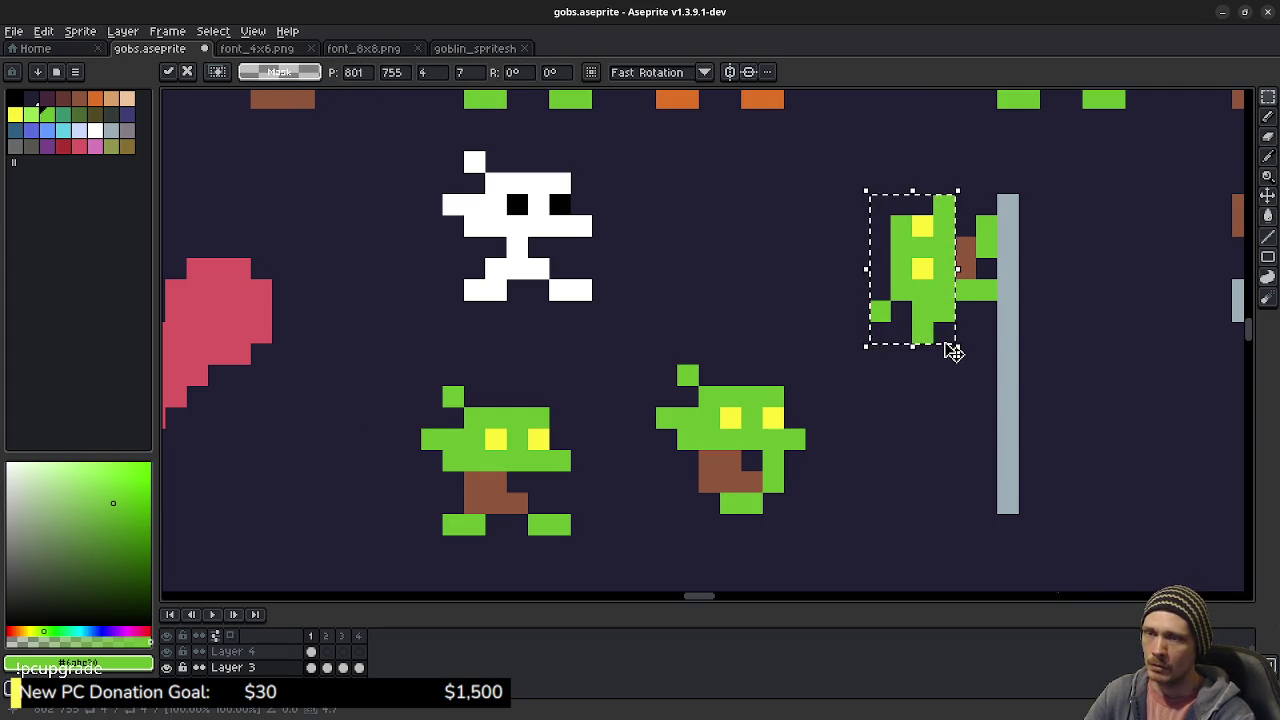
{"action": "key", "text": "Left"}
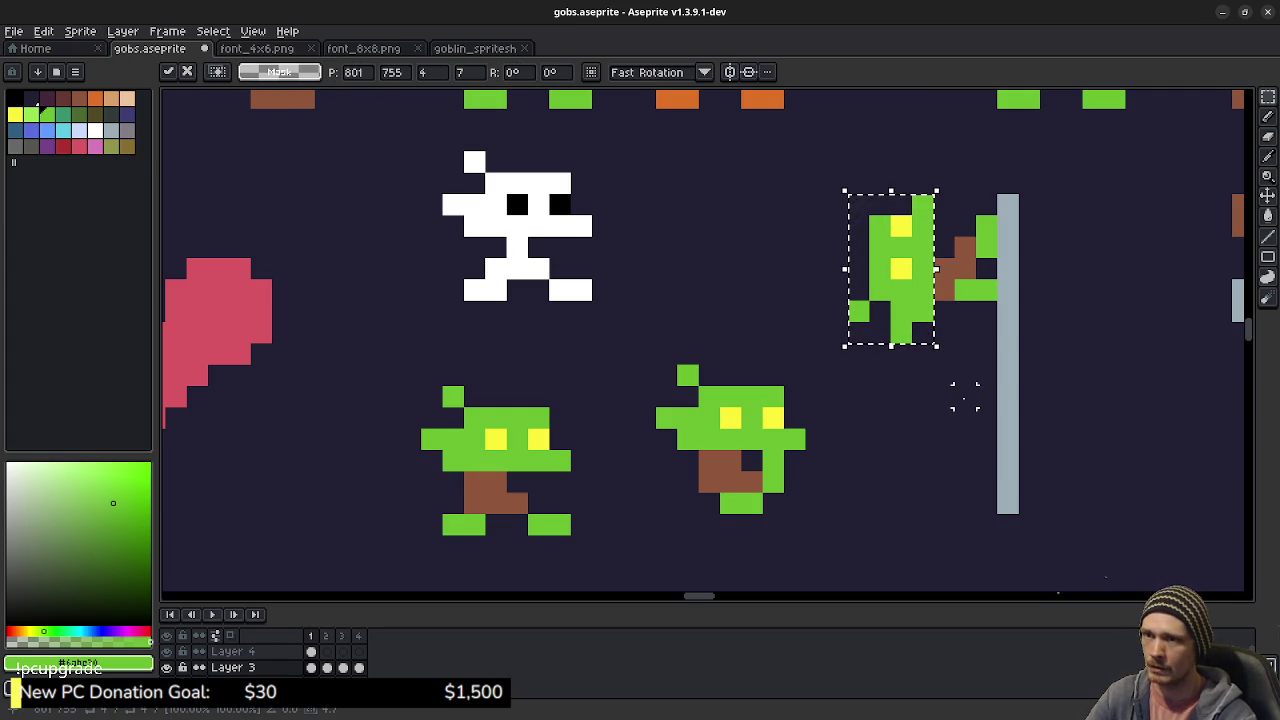
{"action": "key", "text": "ctrl+d"}
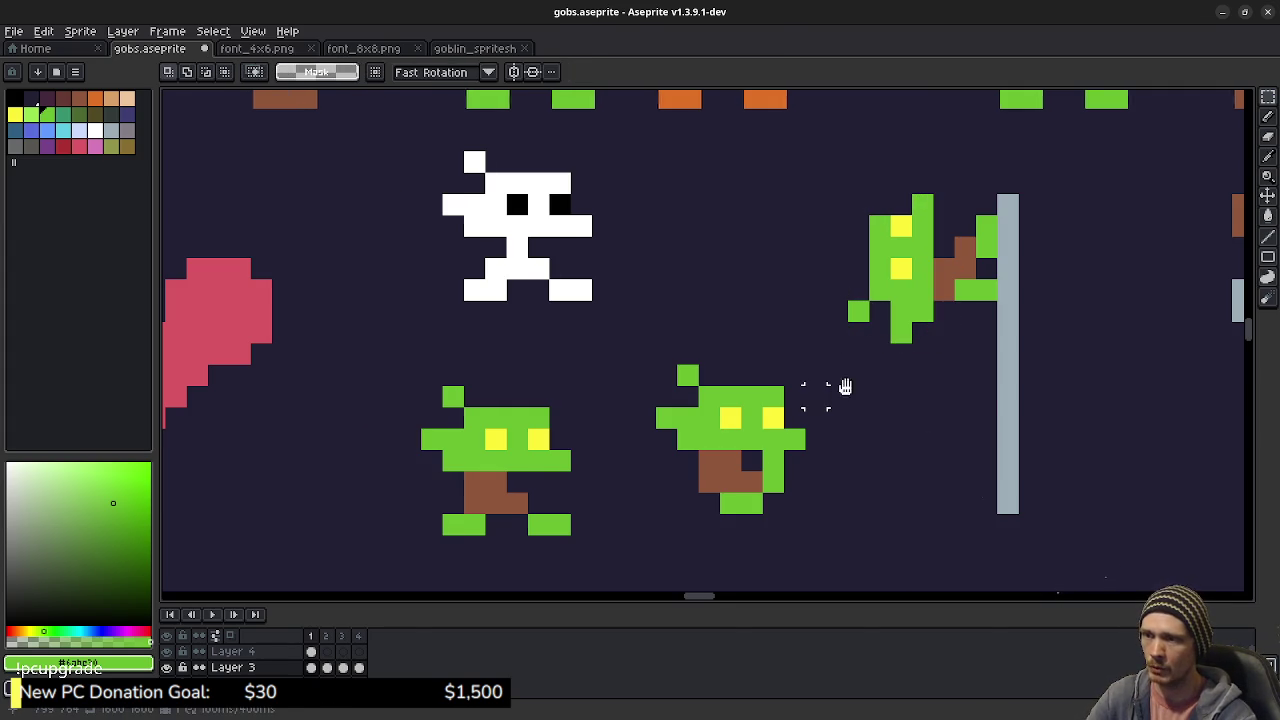
- Return to the middle goblin and undo the last foot pencil edits
{"action": "left_click_drag", "start_coordinate": [815, 396], "coordinate": [882, 324]}
{"action": "key", "text": "ctrl+shift+d"}
{"action": "key", "text": "ctrl+z"}
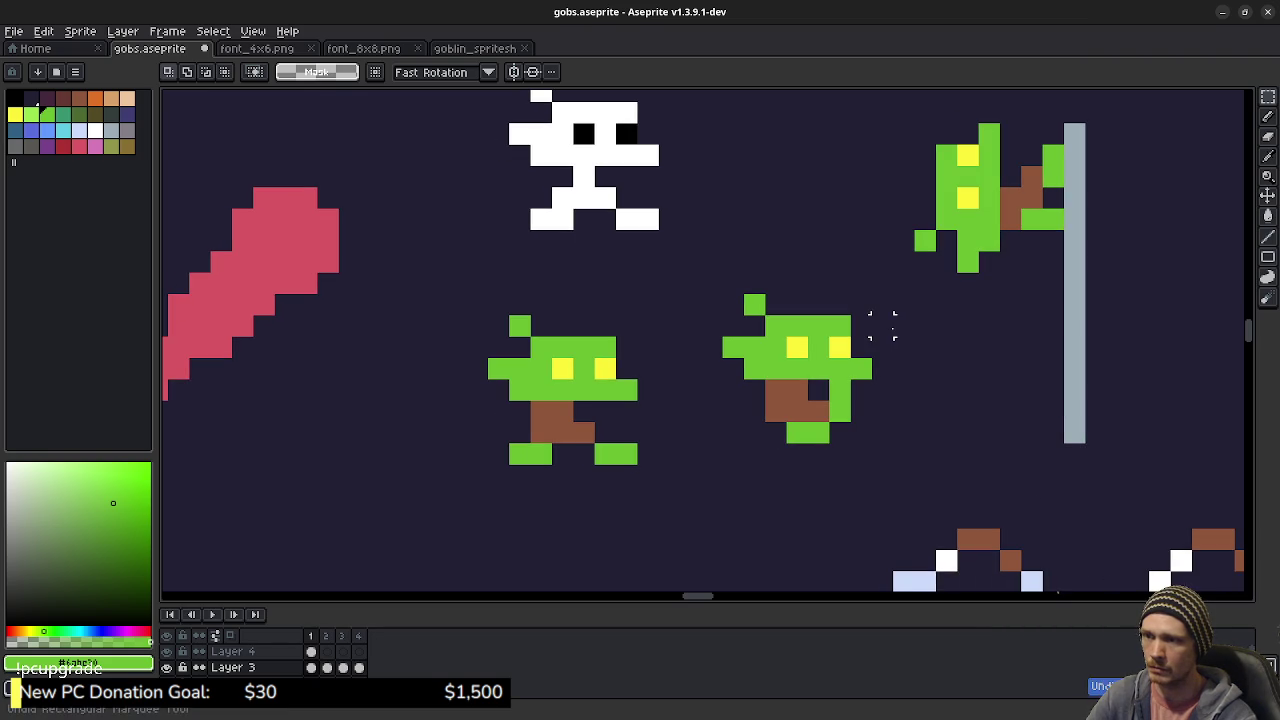
{"action": "key", "text": "ctrl+z"}
{"action": "key", "text": "ctrl+z"}
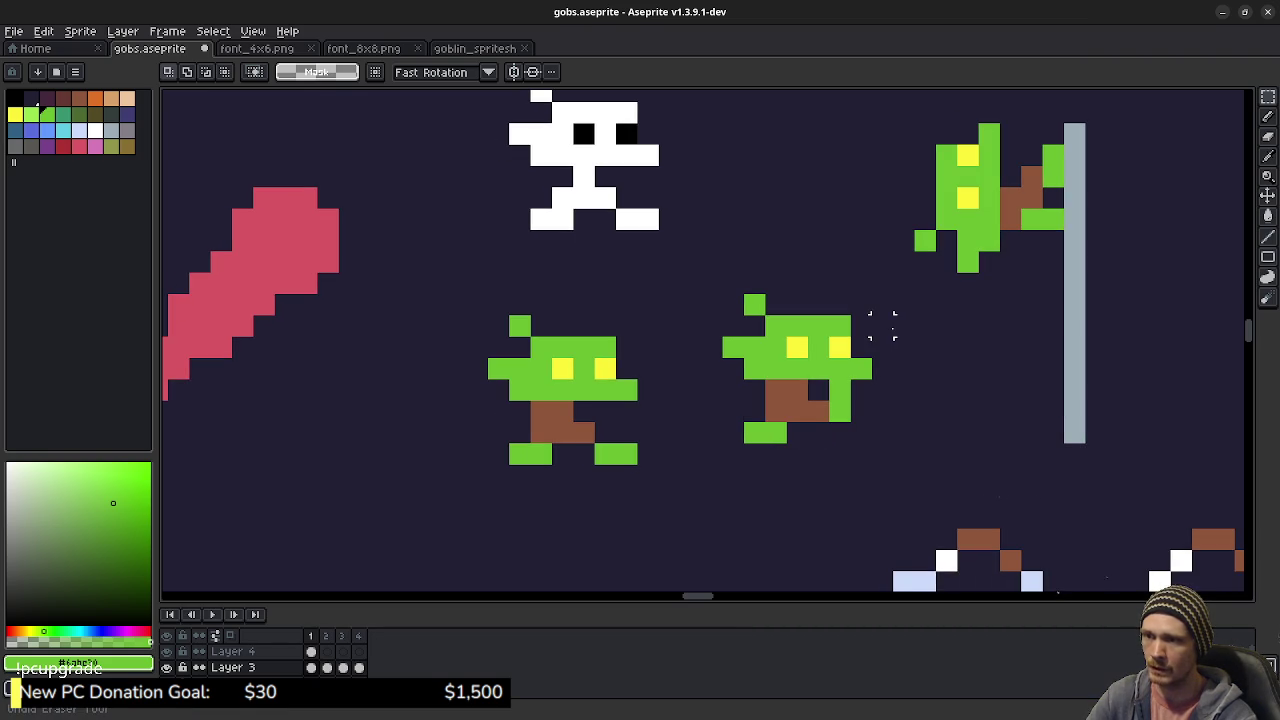
{"action": "key", "text": "ctrl+z"}
{"action": "key", "text": "ctrl+z"}
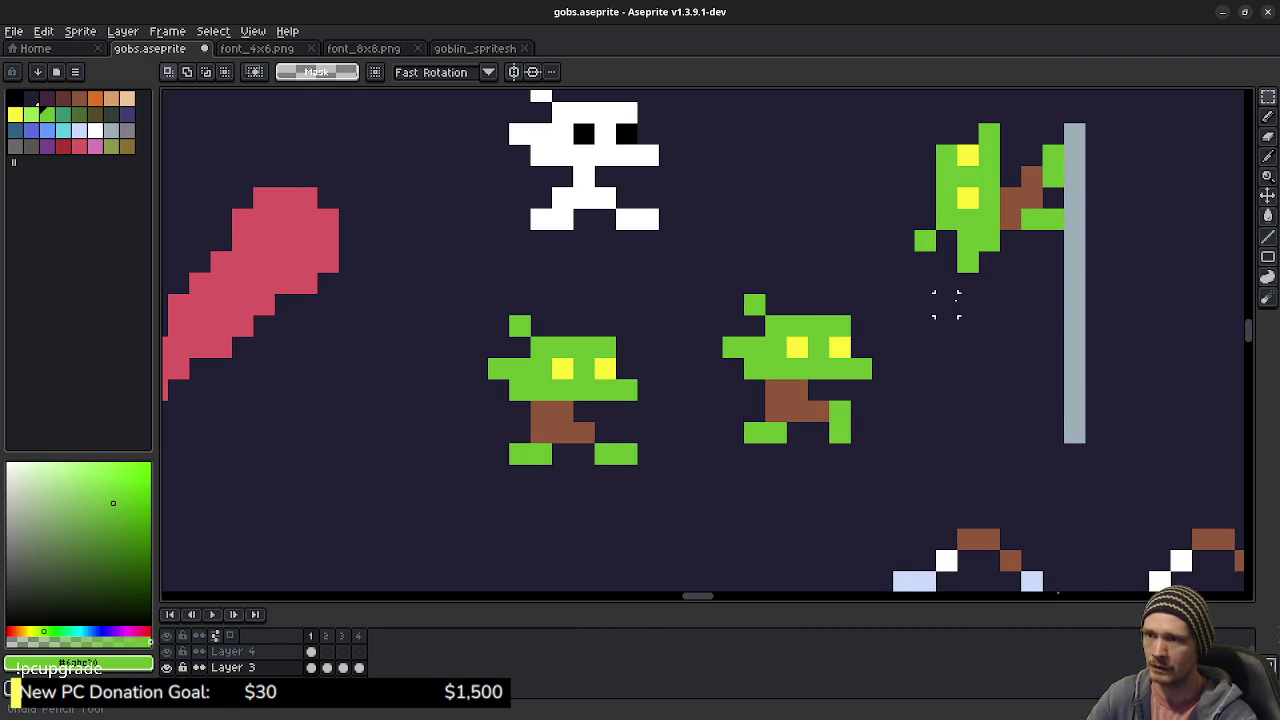
{"action": "key", "text": "ctrl+z"}
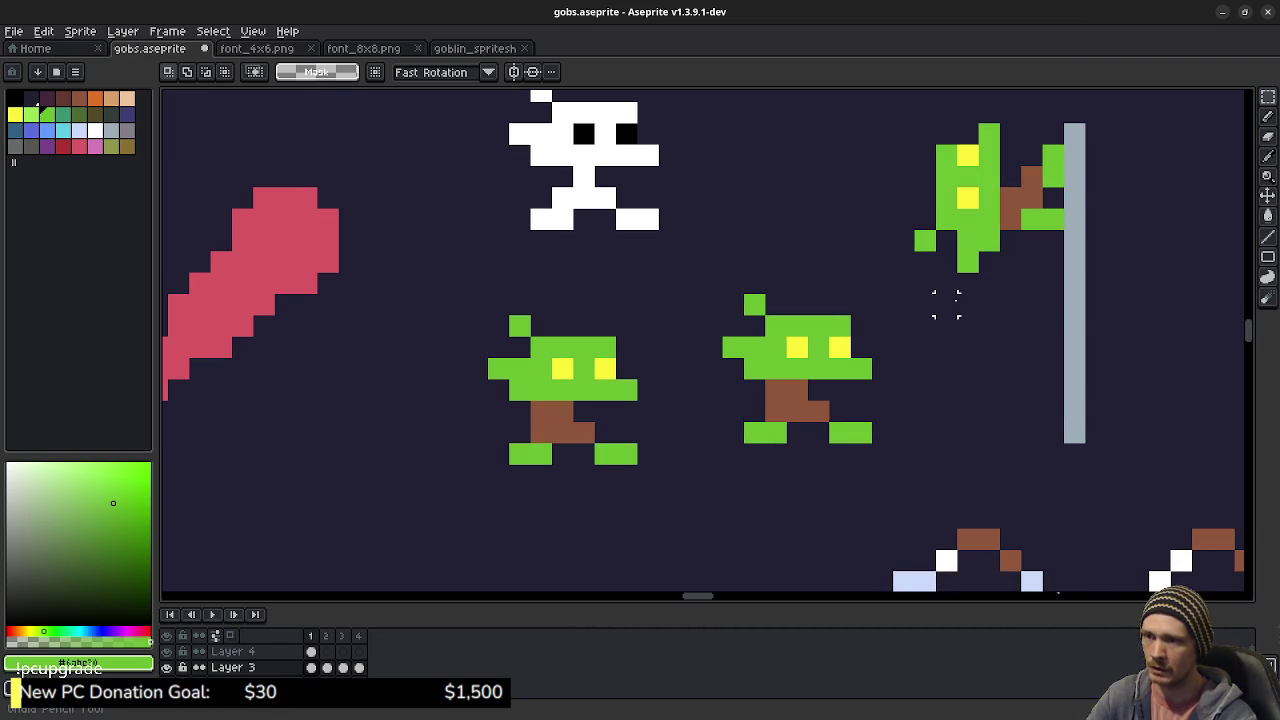
- Save gobs.aseprite and play the animation preview
{"action": "scroll", "coordinate": [946, 304], "scroll_direction": "down", "scroll_amount": 2}
{"action": "key", "text": "ctrl+s"}
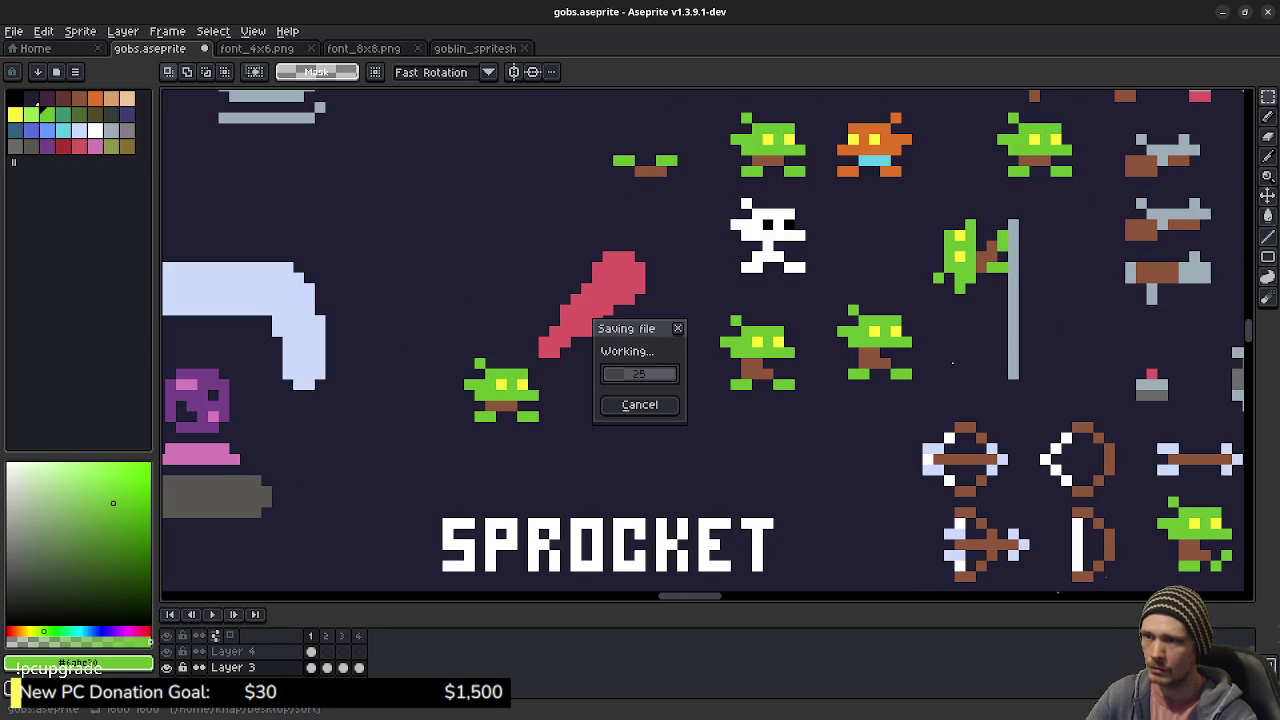
{"action": "left_click_drag", "start_coordinate": [934, 354], "coordinate": [862, 388]}
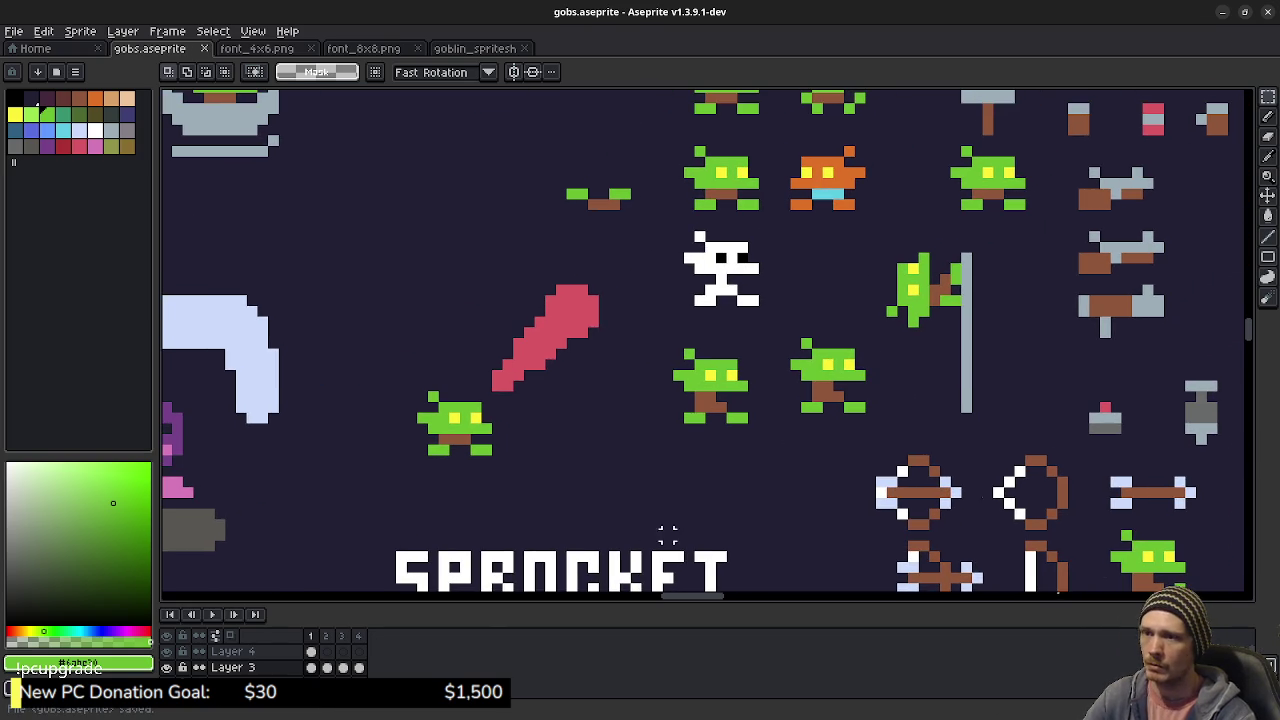
{"action": "left_click", "coordinate": [214, 613]}
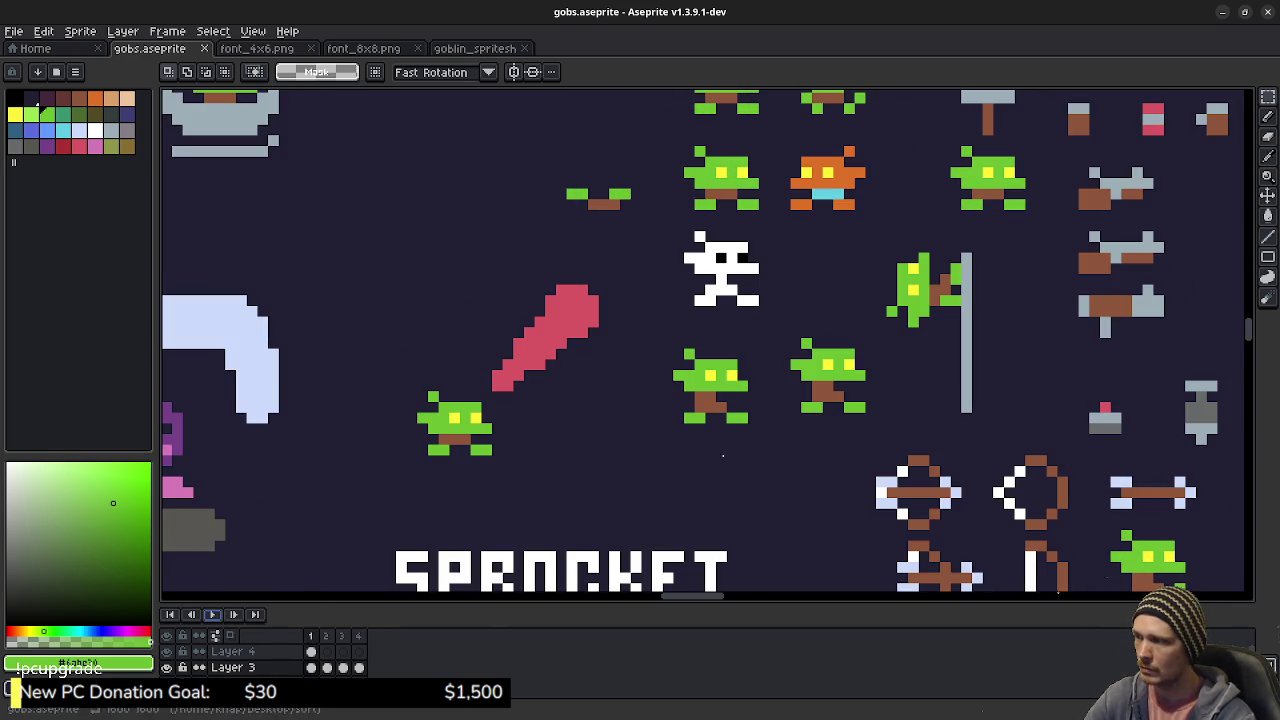
- Delete the extra goblin in the middle row and save again
{"action": "left_click_drag", "start_coordinate": [778, 326], "coordinate": [878, 424]}
{"action": "key", "text": "Delete"}
{"action": "mouse_move", "coordinate": [823, 349]}
{"action": "left_mouse_down"}
{"action": "mouse_move", "coordinate": [796, 495]}
{"action": "mouse_move", "coordinate": [766, 537]}
{"action": "mouse_move", "coordinate": [866, 534]}
{"action": "mouse_move", "coordinate": [770, 351]}
{"action": "mouse_move", "coordinate": [757, 314]}
{"action": "mouse_move", "coordinate": [766, 266]}
{"action": "left_mouse_up"}
{"action": "key", "text": "ctrl+s"}
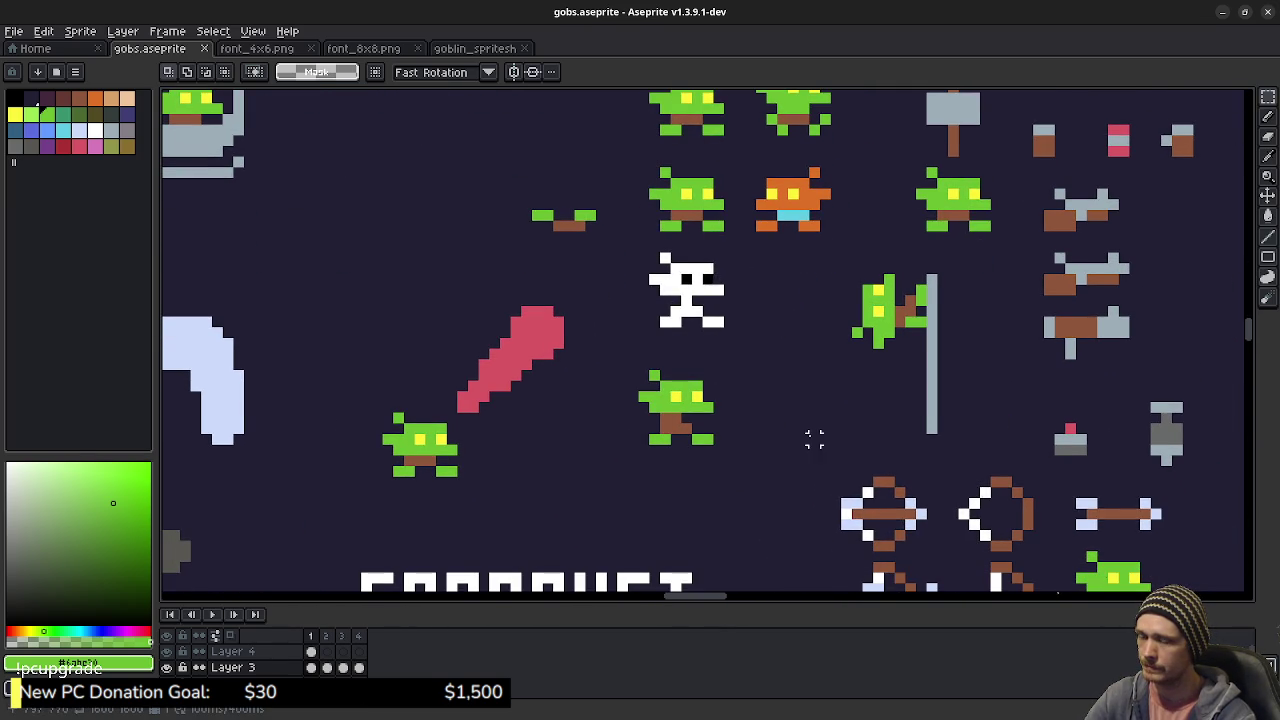
- Pan and zoom around the goblin sprites to inspect them
{"action": "left_click_drag", "start_coordinate": [802, 406], "coordinate": [797, 486]}
{"action": "scroll", "coordinate": [797, 486], "scroll_direction": "up", "scroll_amount": 3}
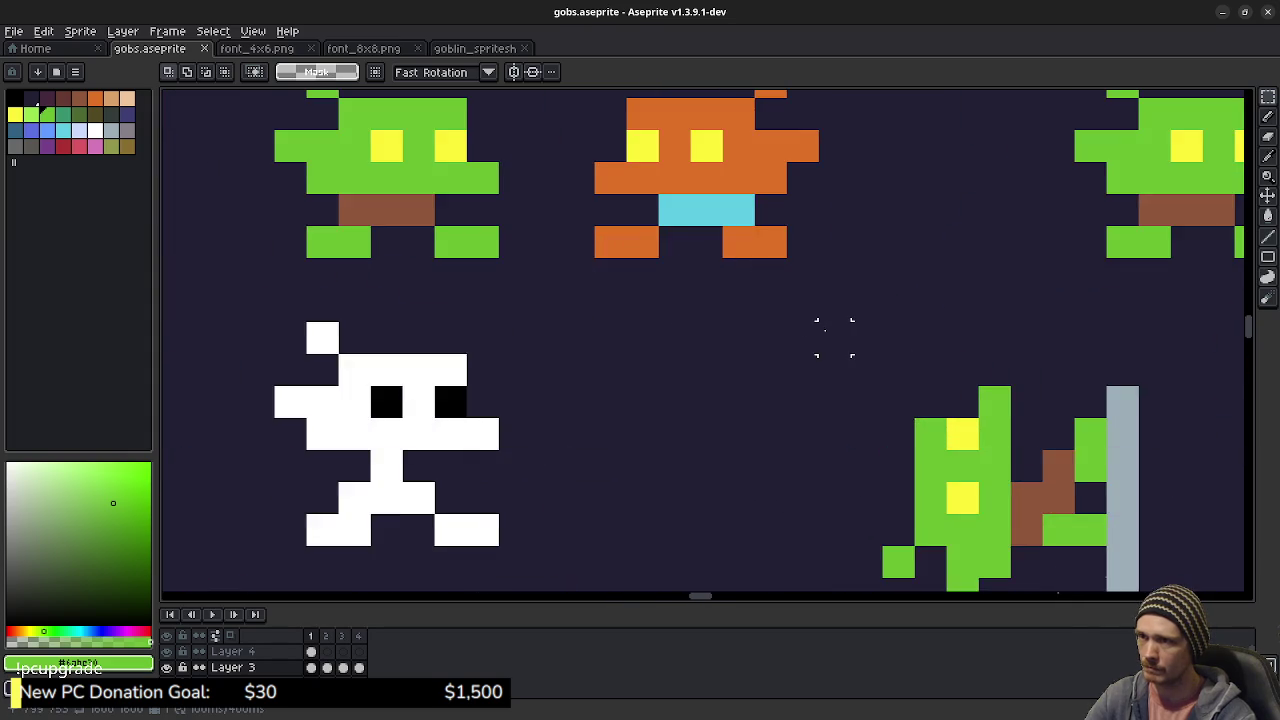
{"action": "scroll", "coordinate": [778, 413], "scroll_direction": "up", "scroll_amount": 1}
{"action": "scroll", "coordinate": [778, 413], "scroll_direction": "down", "scroll_amount": 2}
{"action": "scroll", "coordinate": [778, 418], "scroll_direction": "down", "scroll_amount": 1}
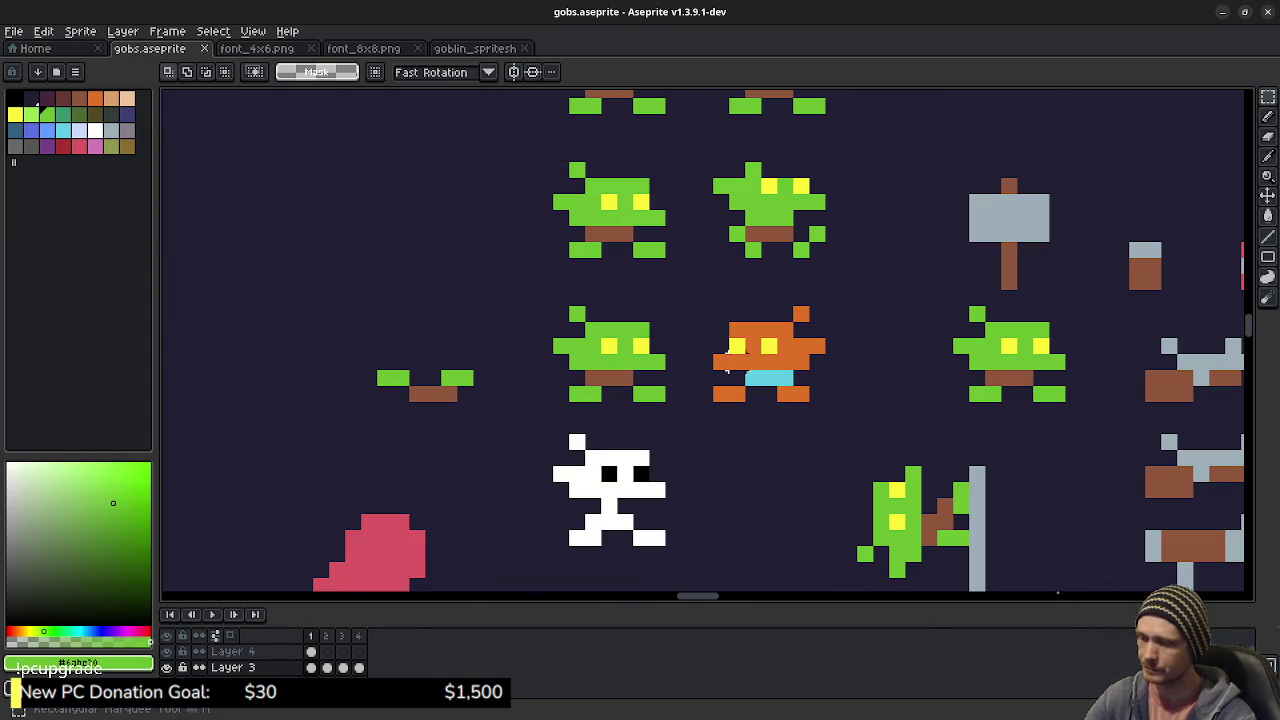
- Restore the accidentally cleared orange goblin body and paint cyan legs above its feet
{"action": "left_click_drag", "start_coordinate": [710, 302], "coordinate": [830, 372]}
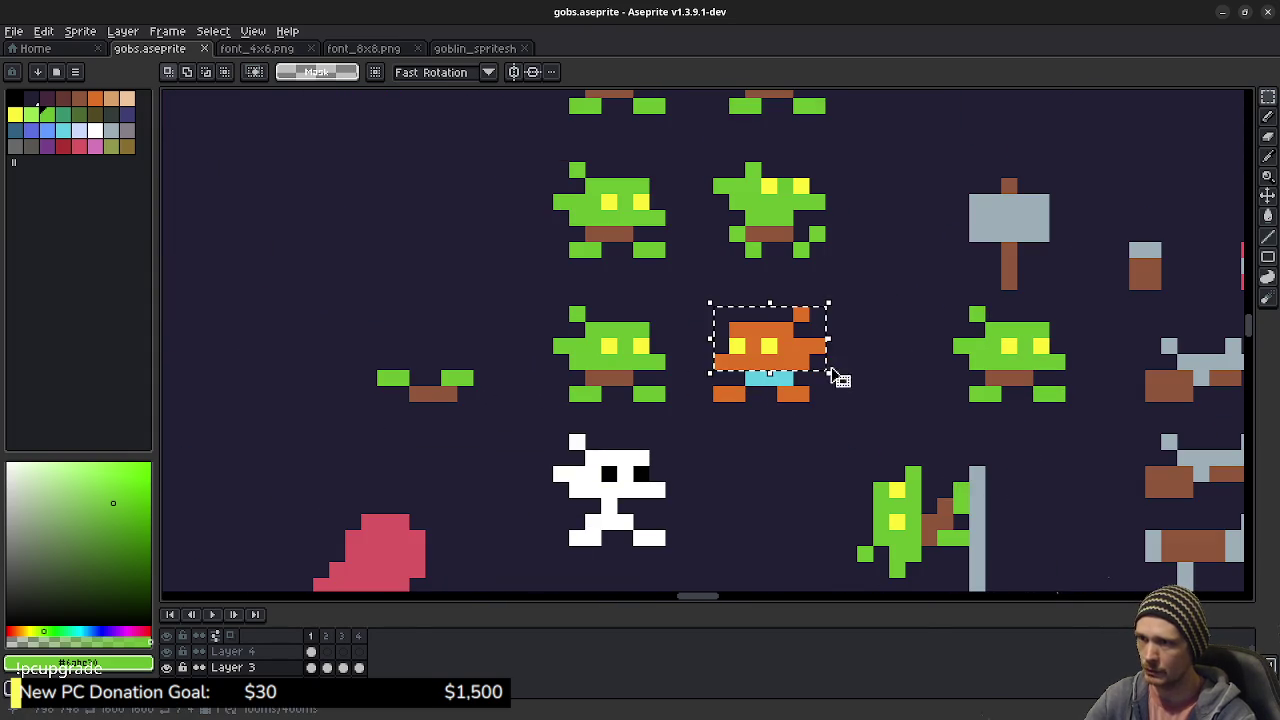
{"action": "key", "text": "Delete"}
{"action": "key", "text": "ctrl+z"}
{"action": "key", "text": "ctrl+d"}
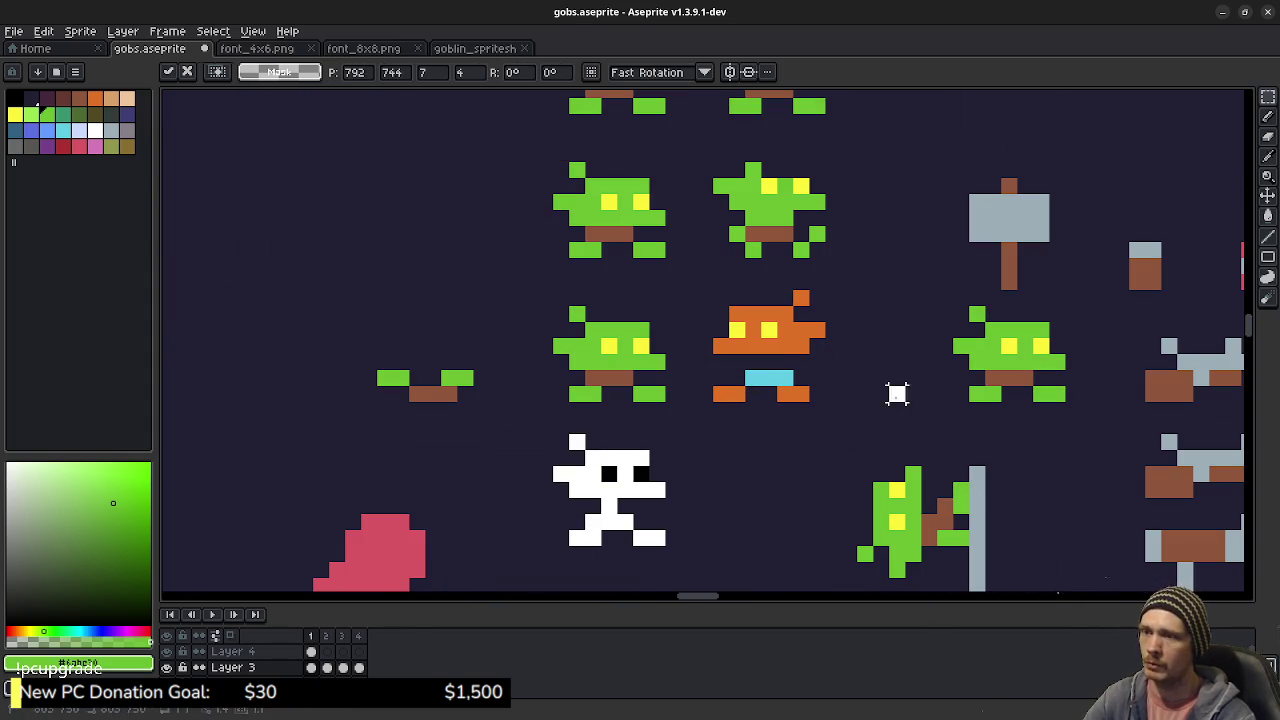
{"action": "key", "text": "b"}
{"action": "left_click", "coordinate": [785, 376], "text": "alt"}
{"action": "mouse_move", "coordinate": [768, 376]}
{"action": "left_mouse_down"}
{"action": "mouse_move", "coordinate": [772, 360]}
{"action": "mouse_move", "coordinate": [790, 362]}
{"action": "left_mouse_up"}
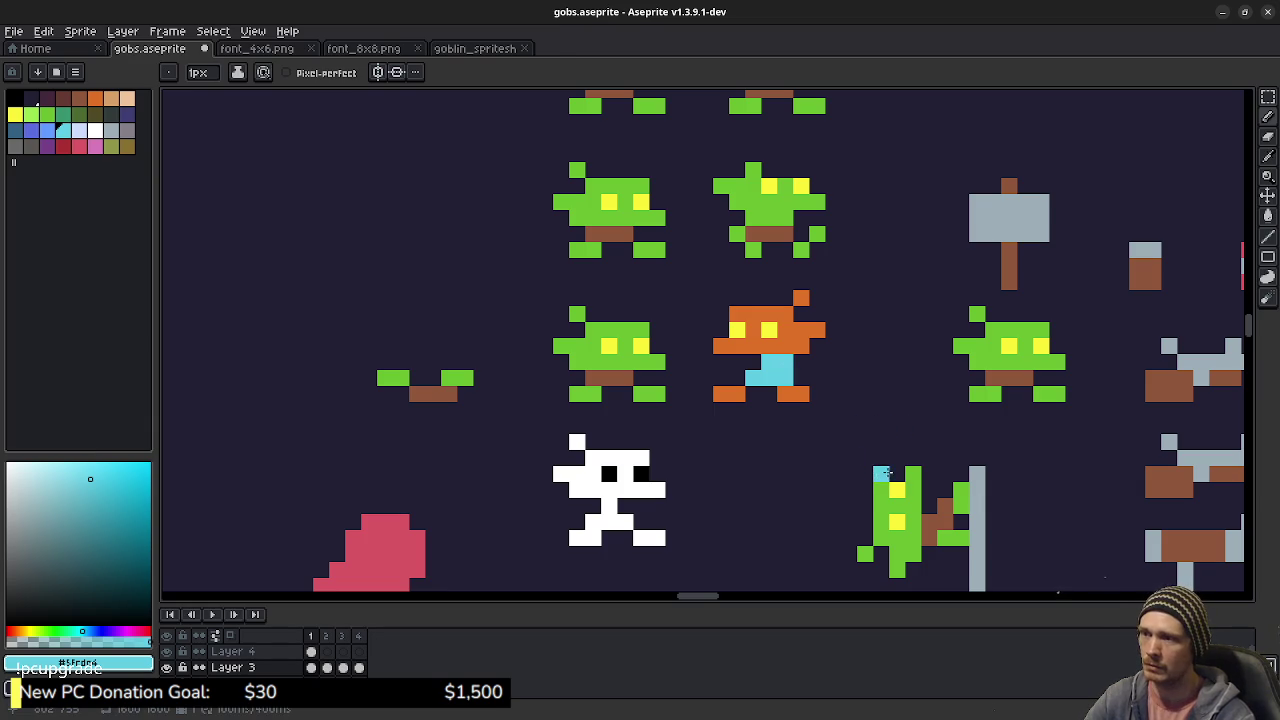
- Delete and restore the green goblin's head, then pick its brown as drawing colour
{"action": "key", "text": "m"}
{"action": "left_click_drag", "start_coordinate": [548, 300], "coordinate": [670, 377]}
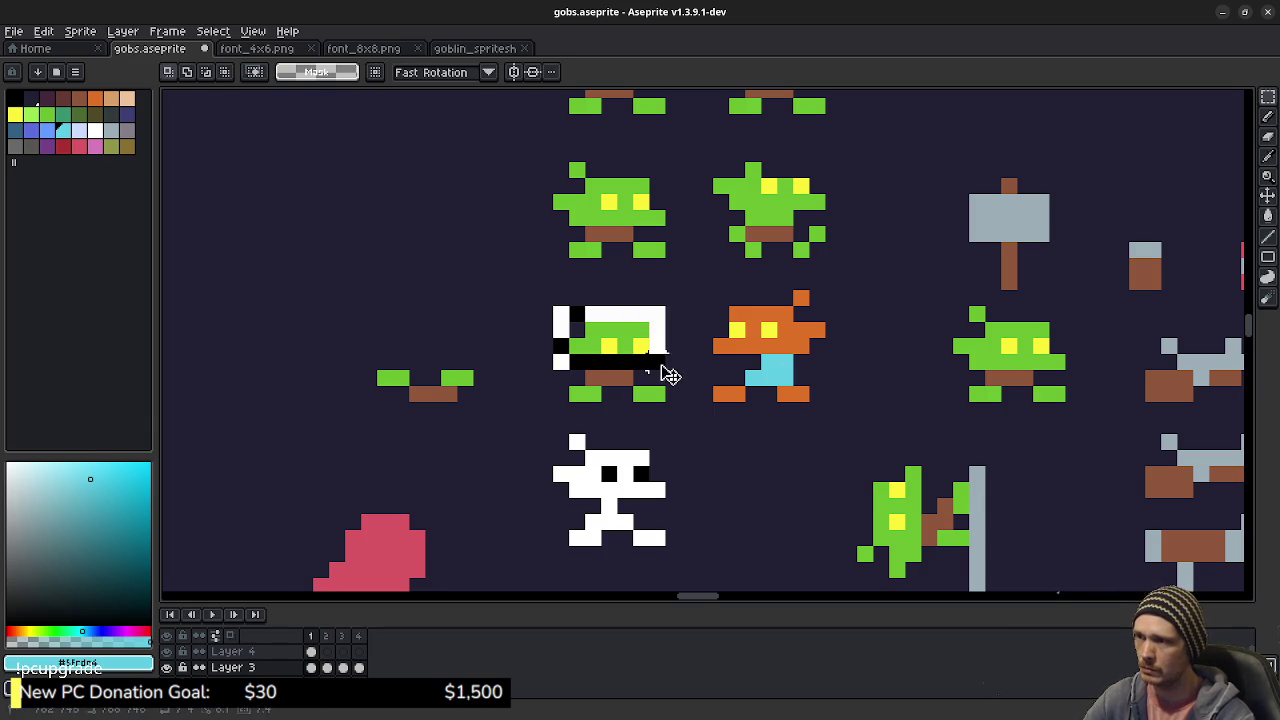
{"action": "key", "text": "Delete"}
{"action": "key", "text": "ctrl+z"}
{"action": "key", "text": "ctrl+d"}
{"action": "key", "text": "b"}
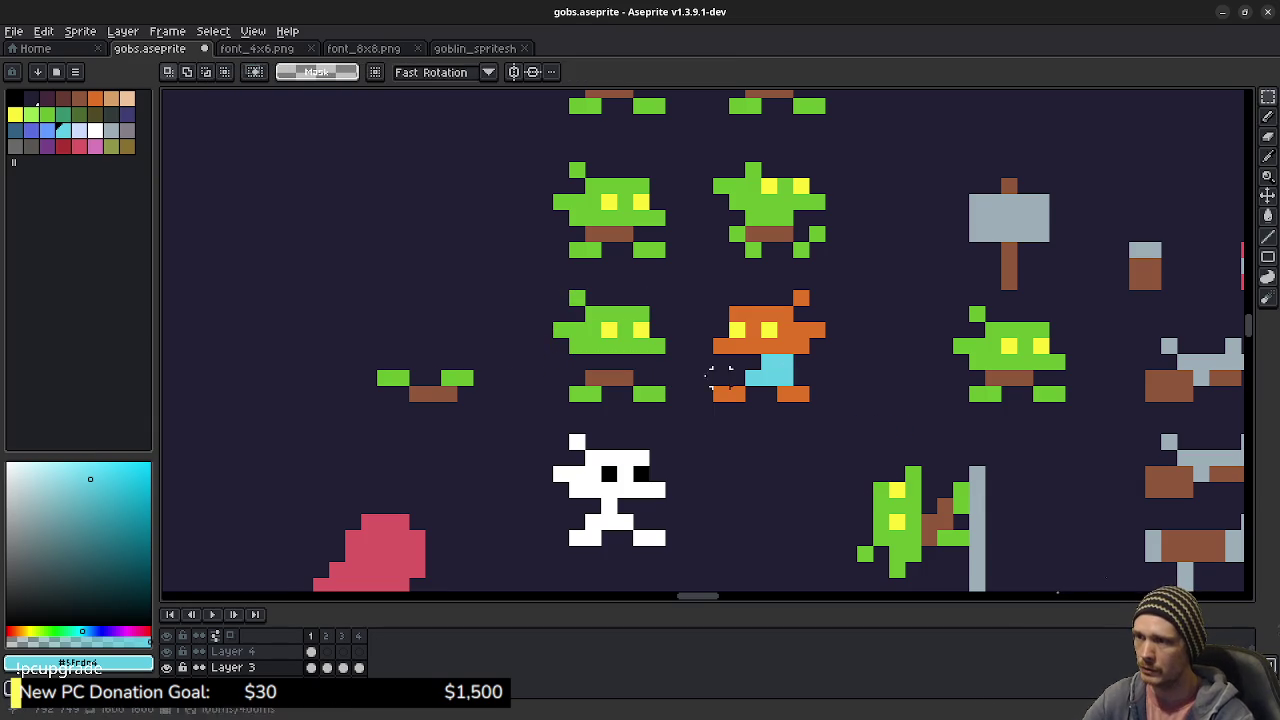
{"action": "left_click", "coordinate": [610, 372], "text": "alt"}
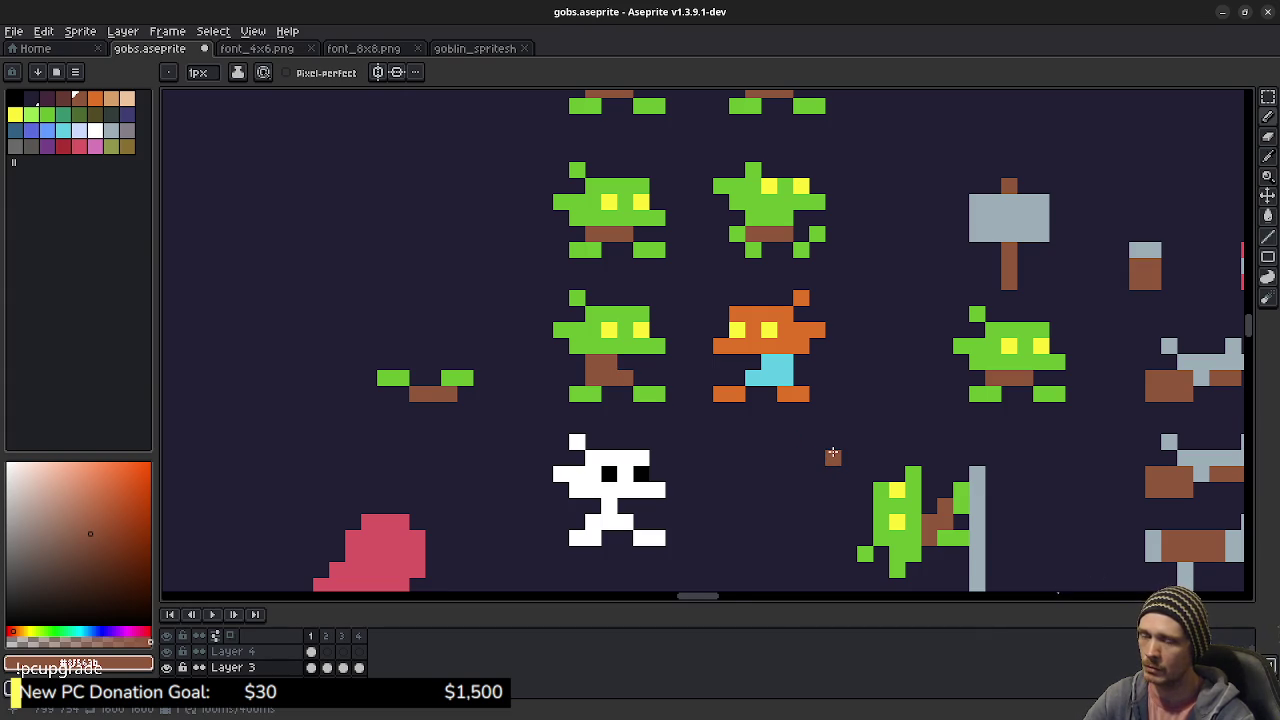
- Paint orange pixels beside the orange goblin's cyan body, then save gobs.aseprite
{"action": "scroll", "coordinate": [832, 454], "scroll_direction": "down", "scroll_amount": 1}
{"action": "scroll", "coordinate": [833, 462], "scroll_direction": "up", "scroll_amount": 1}
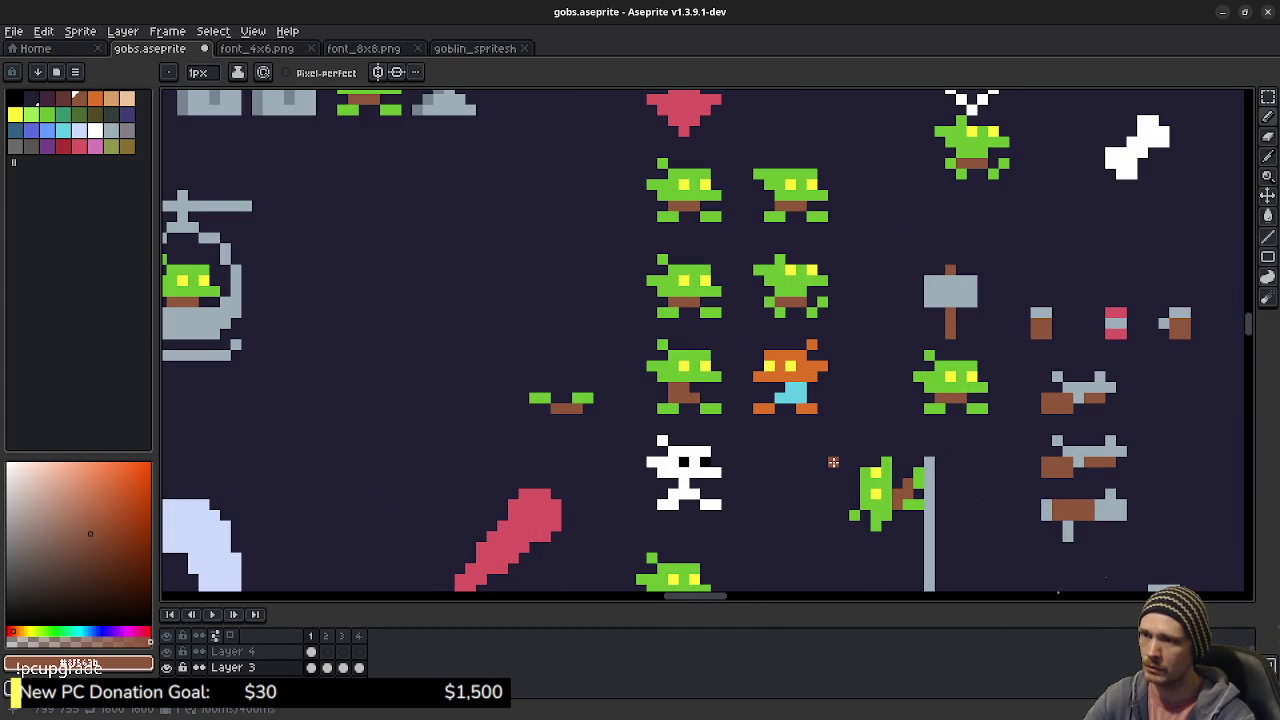
{"action": "scroll", "coordinate": [832, 452], "scroll_direction": "up", "scroll_amount": 1}
{"action": "left_click", "coordinate": [806, 386], "text": "alt"}
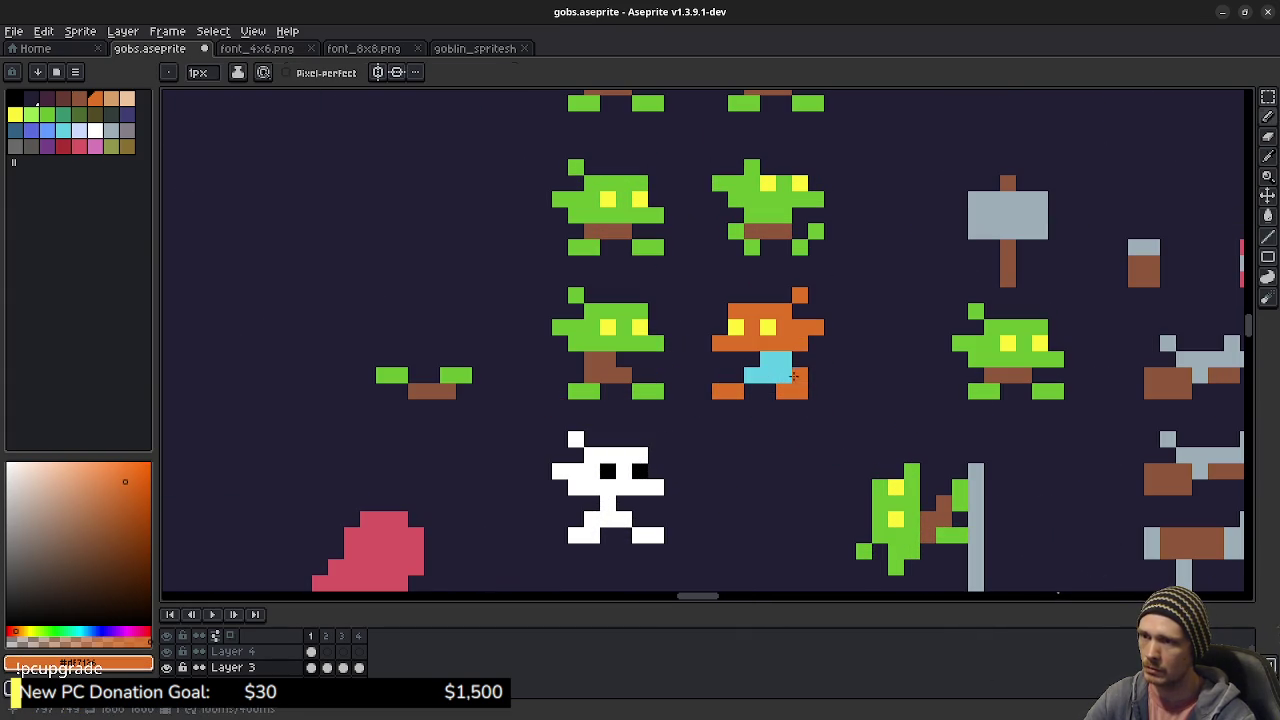
{"action": "left_click_drag", "start_coordinate": [786, 362], "coordinate": [806, 367]}
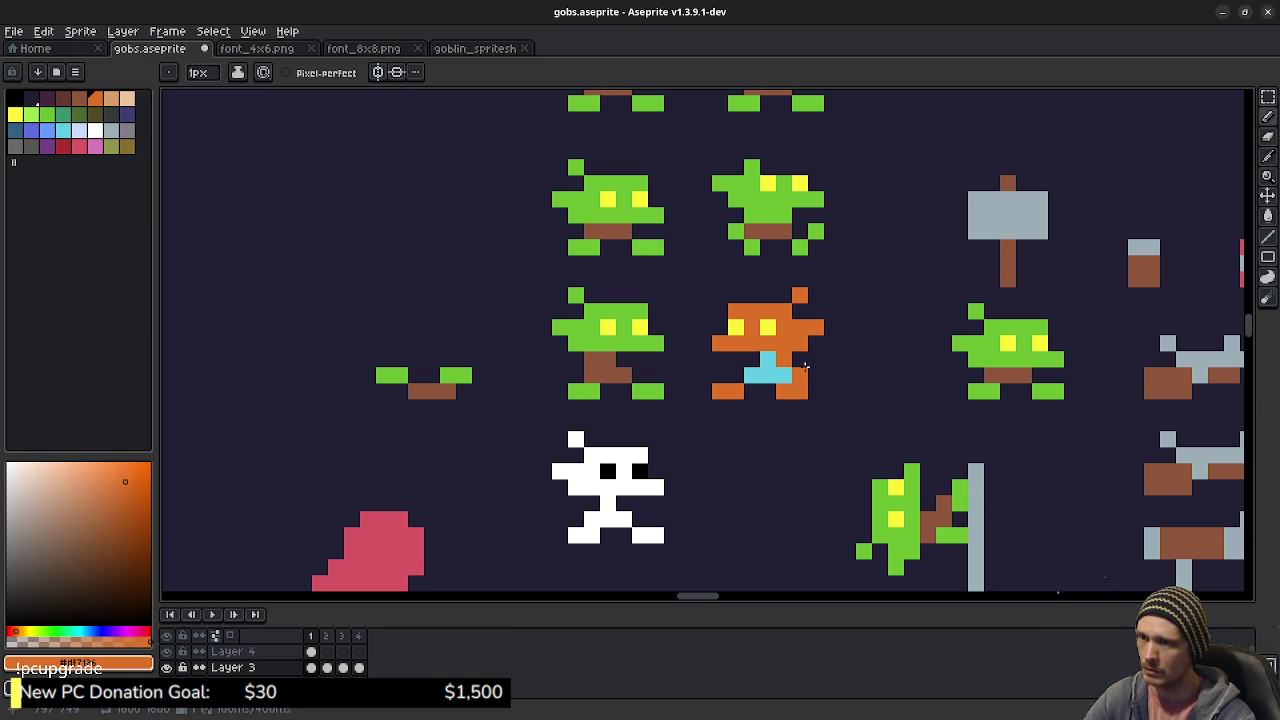
{"action": "left_click", "coordinate": [803, 362]}
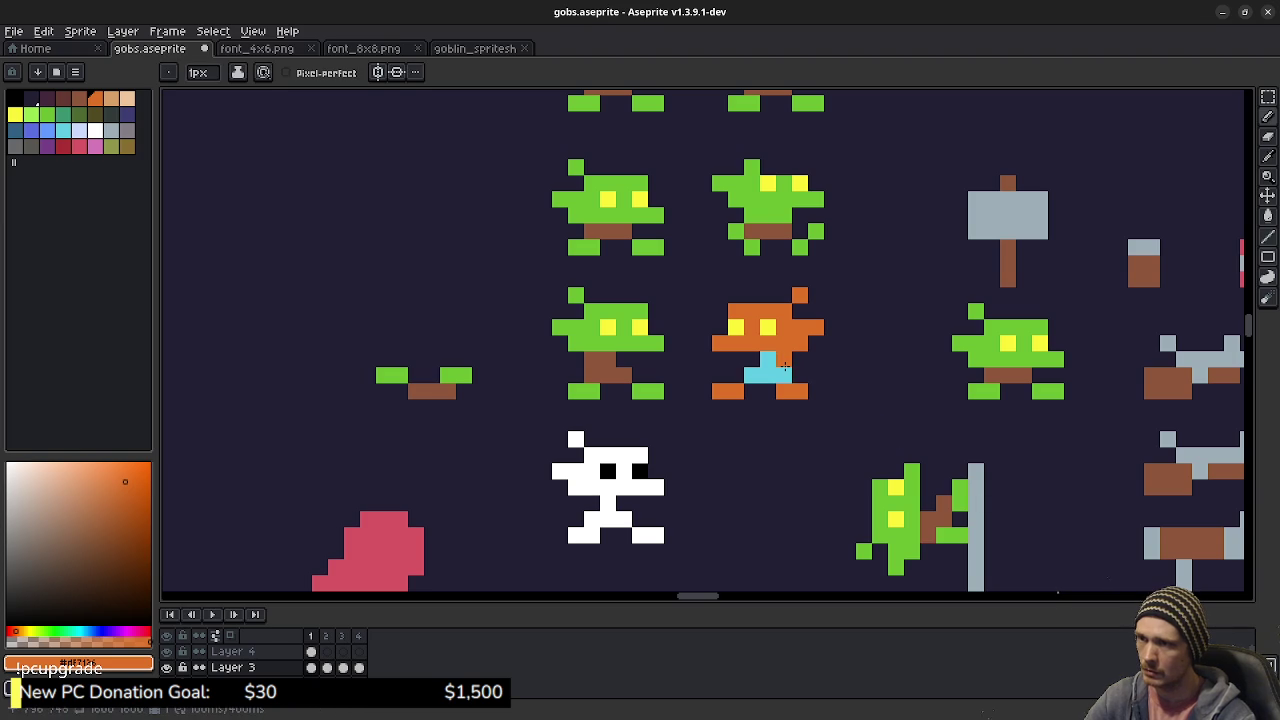
{"action": "left_click", "coordinate": [595, 390], "text": "alt"}
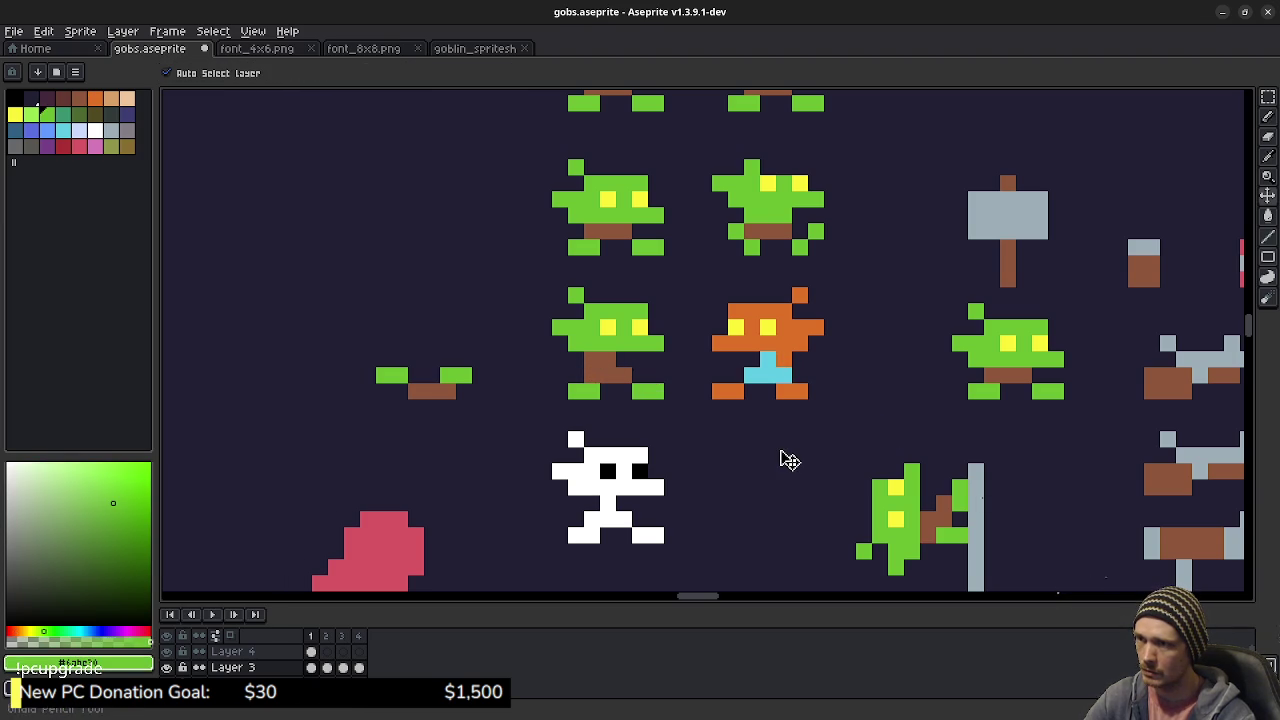
{"action": "key", "text": "ctrl+s"}
{"action": "scroll", "coordinate": [779, 452], "scroll_direction": "down", "scroll_amount": 3}
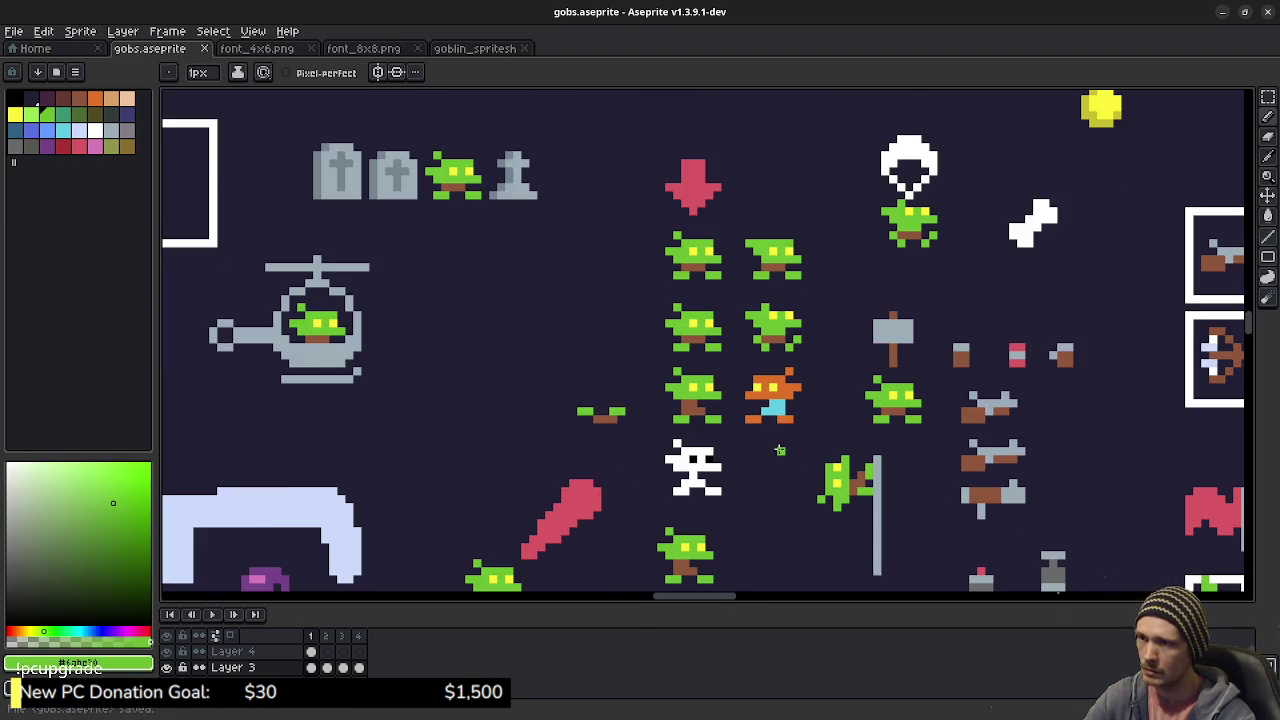
{"action": "scroll", "coordinate": [779, 452], "scroll_direction": "up", "scroll_amount": 1}
{"action": "left_click_drag", "start_coordinate": [778, 473], "coordinate": [758, 395]}
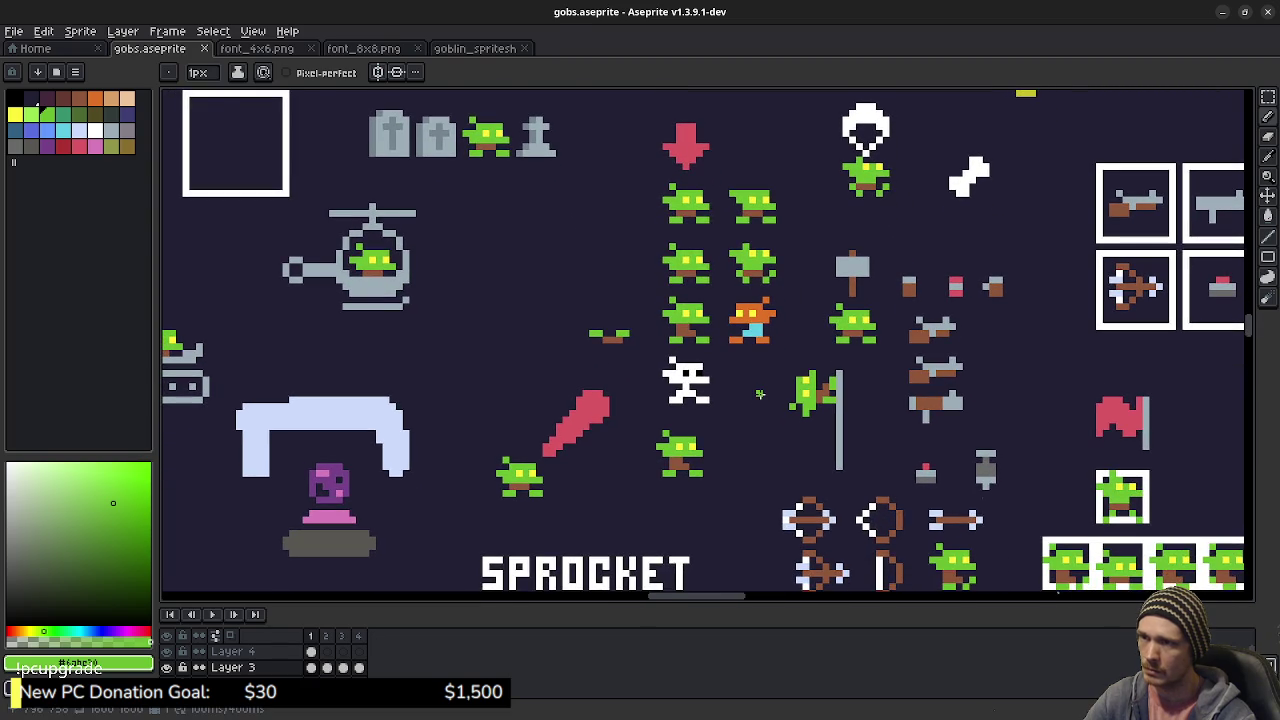
{"action": "scroll", "coordinate": [773, 422], "scroll_direction": "down", "scroll_amount": 1}
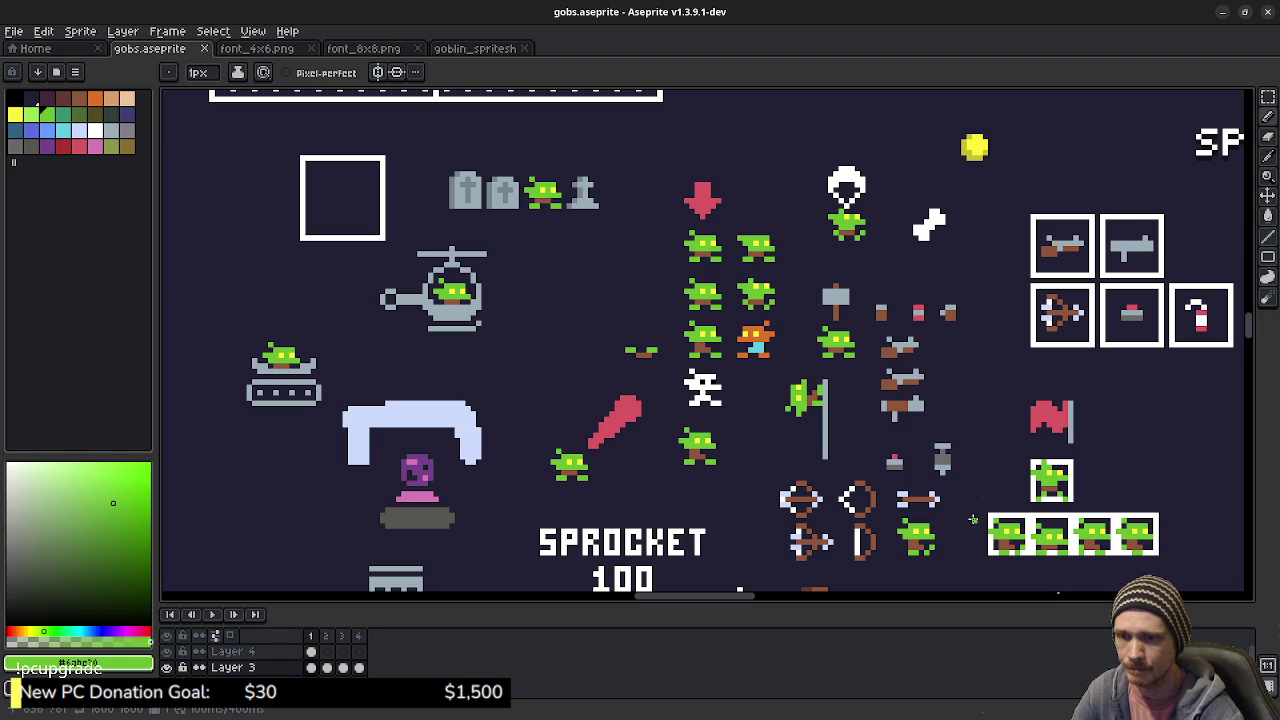
{"action": "left_click_drag", "start_coordinate": [1077, 543], "coordinate": [849, 483]}
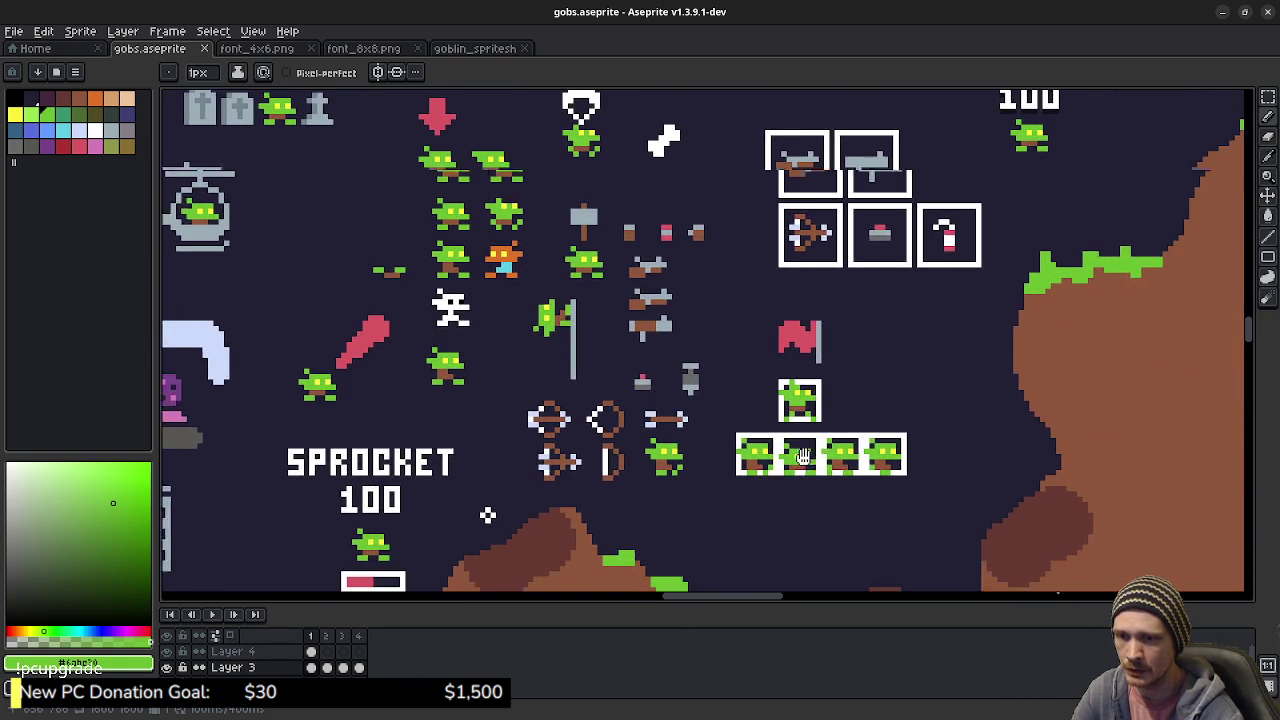
- Glance at goblin_spritesheet.png and font_4x6.png, then step through gobs frames 1–3
{"action": "left_click", "coordinate": [470, 48]}
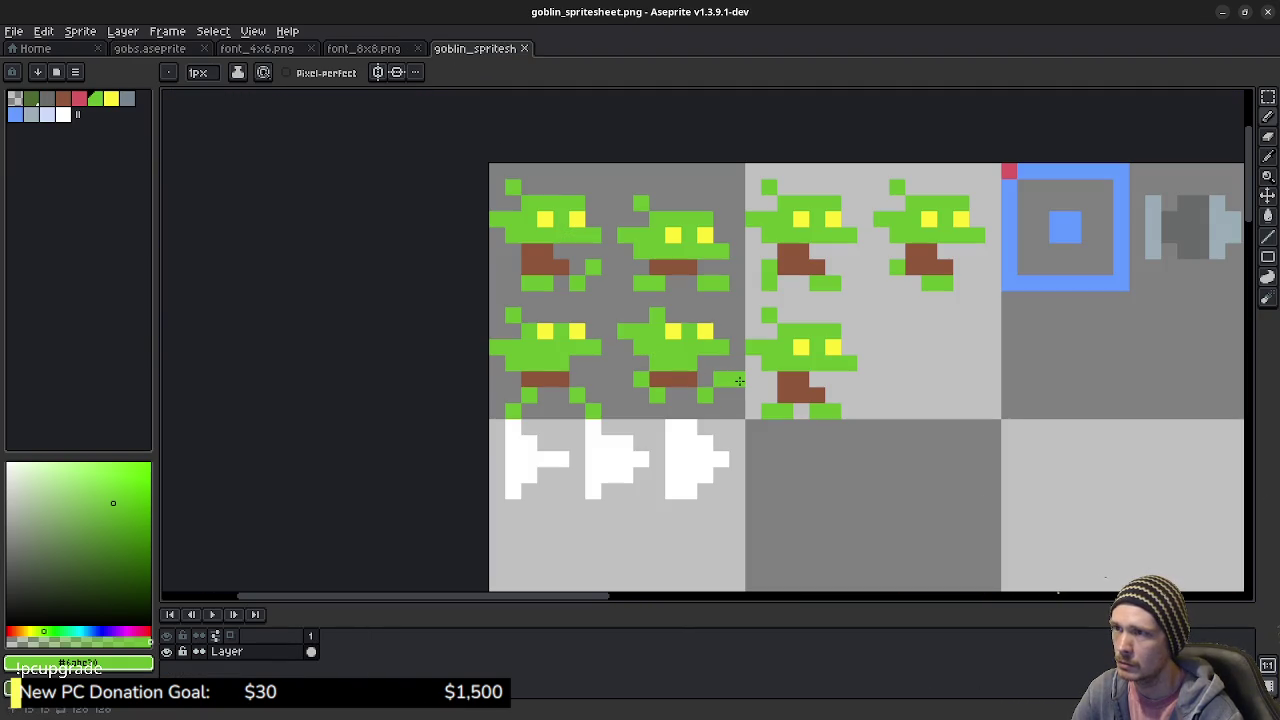
{"action": "left_click", "coordinate": [252, 48]}
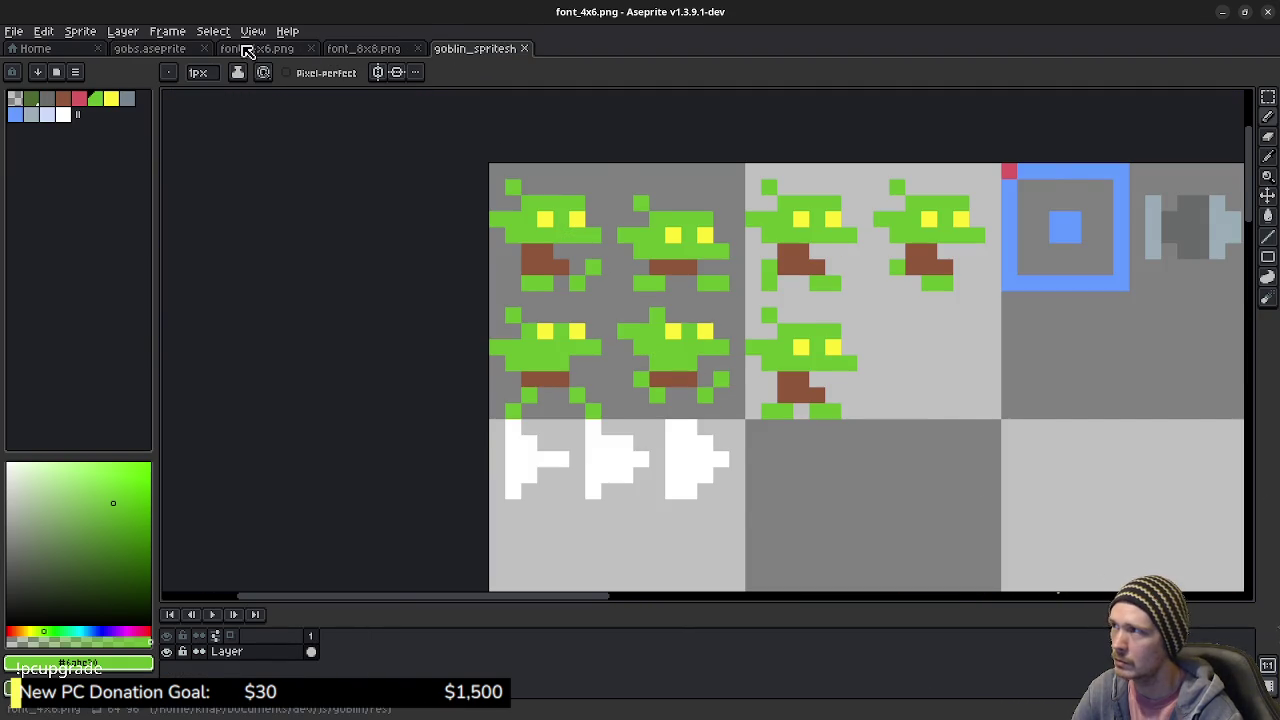
{"action": "left_click", "coordinate": [170, 48]}
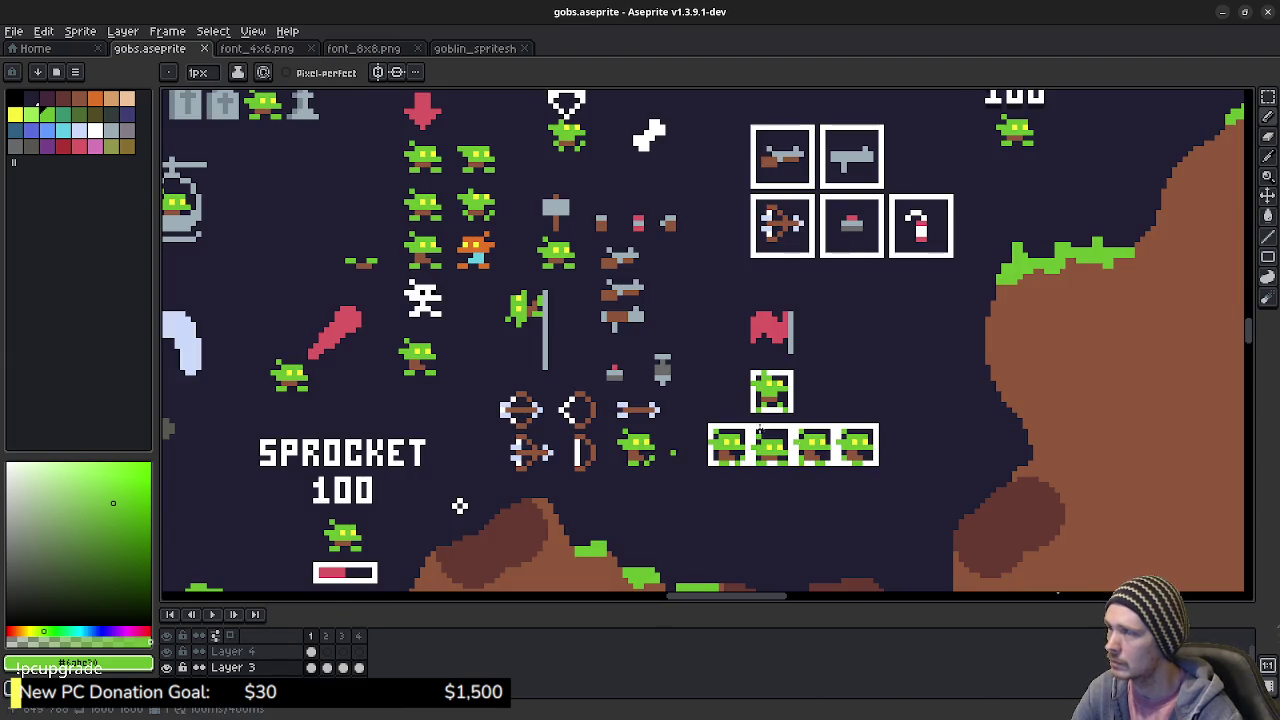
{"action": "scroll", "coordinate": [440, 505], "scroll_direction": "up", "scroll_amount": 2}
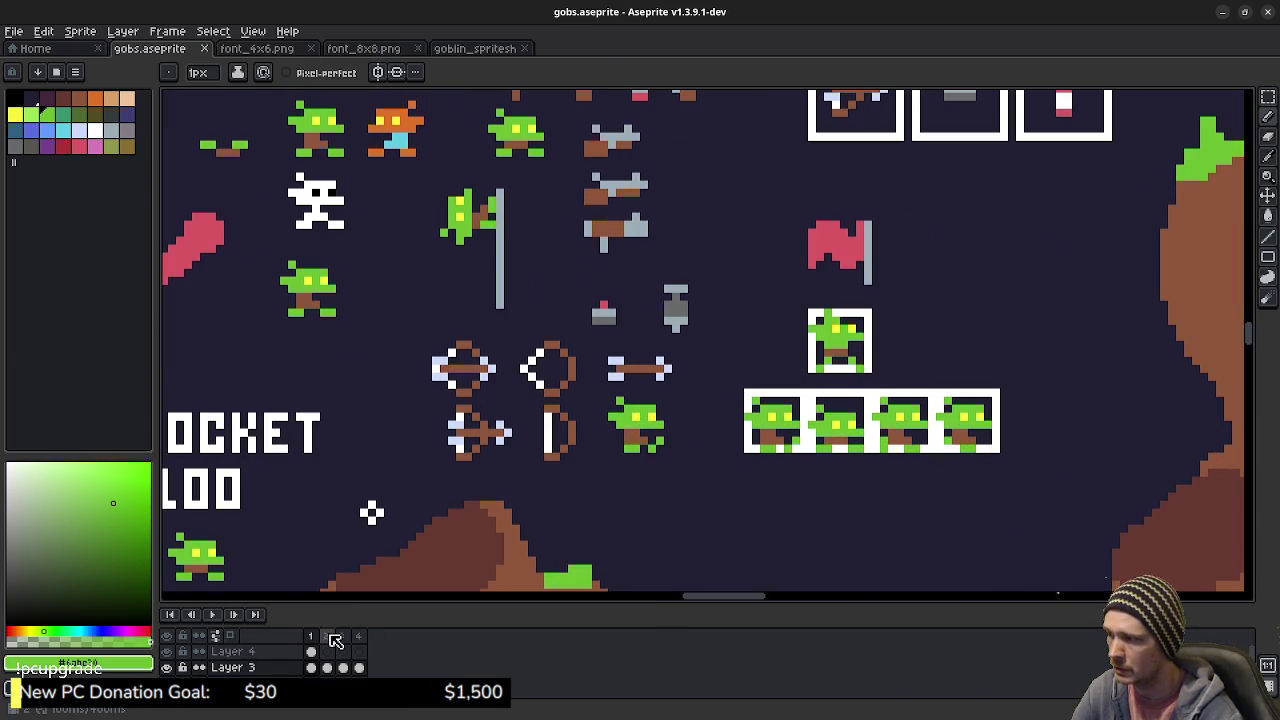
{"action": "left_click", "coordinate": [327, 637]}
{"action": "left_click", "coordinate": [347, 638]}
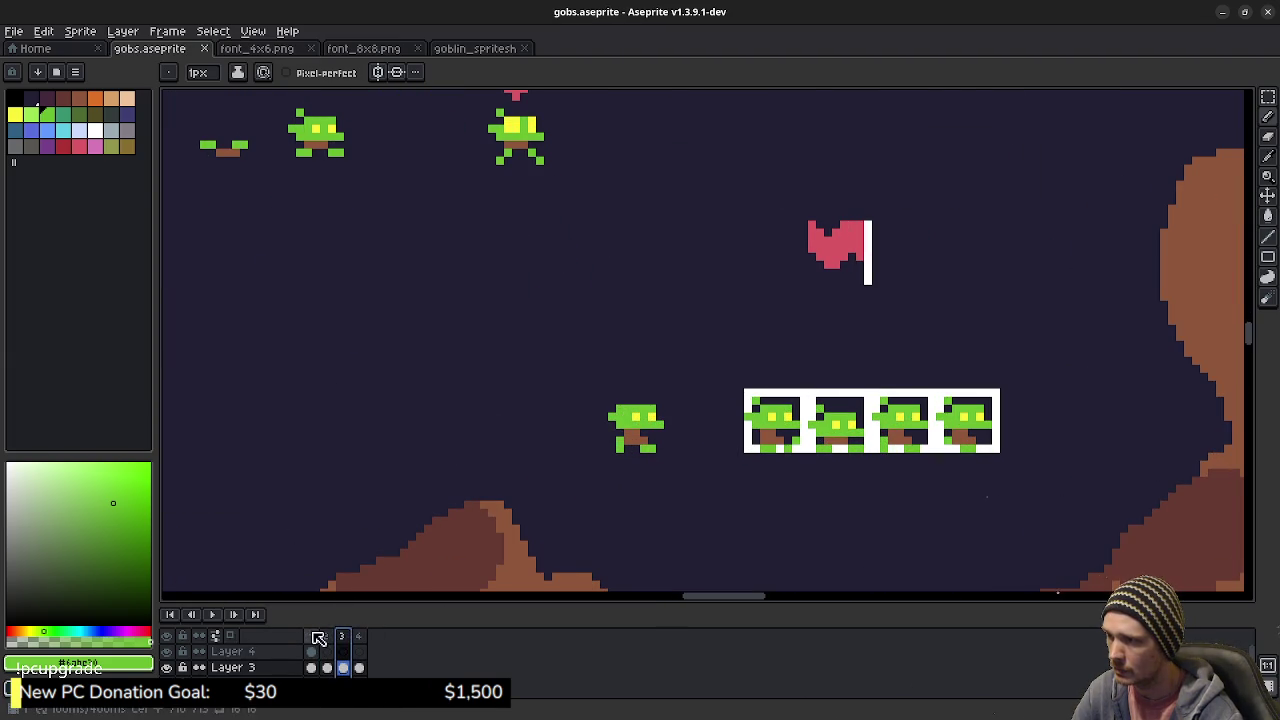
{"action": "left_click", "coordinate": [311, 637]}
- Erase the goblin's stray ear pixel in goblin_spritesheet.png and save it
{"action": "left_click", "coordinate": [474, 48]}
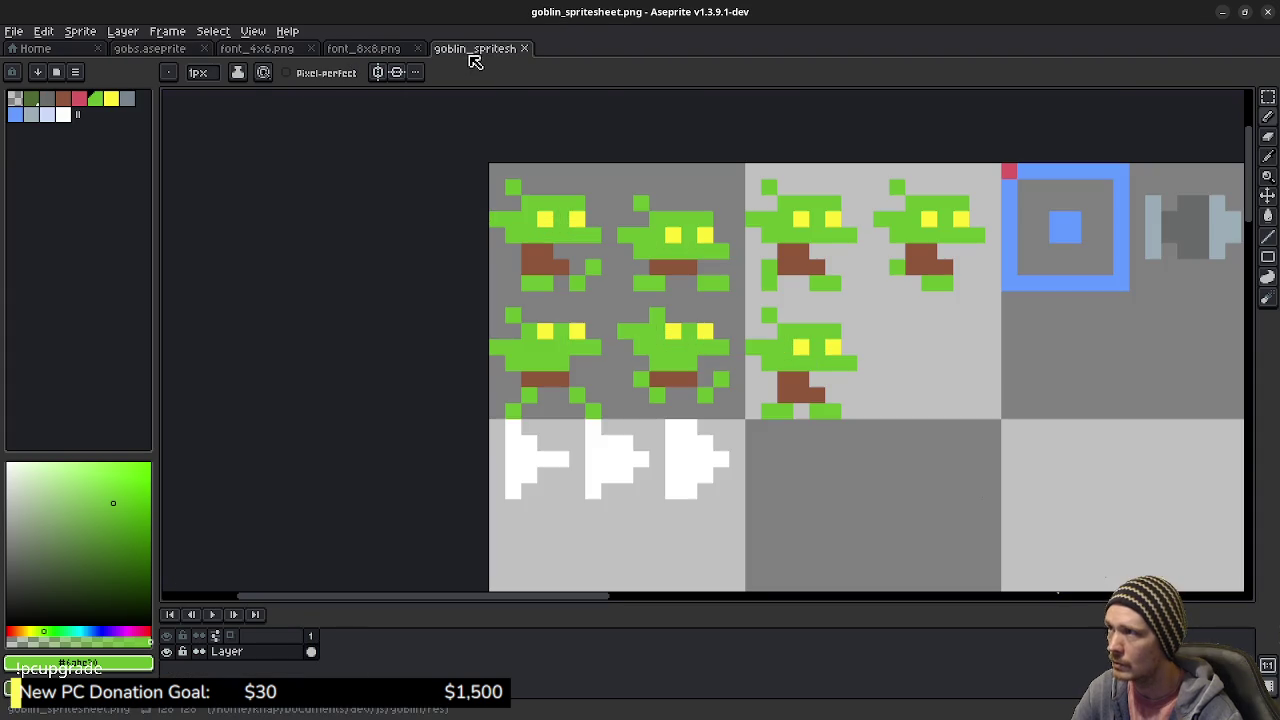
{"action": "key", "text": "g"}
{"action": "key", "text": "b"}
{"action": "key", "text": "e"}
{"action": "left_click", "coordinate": [768, 187]}
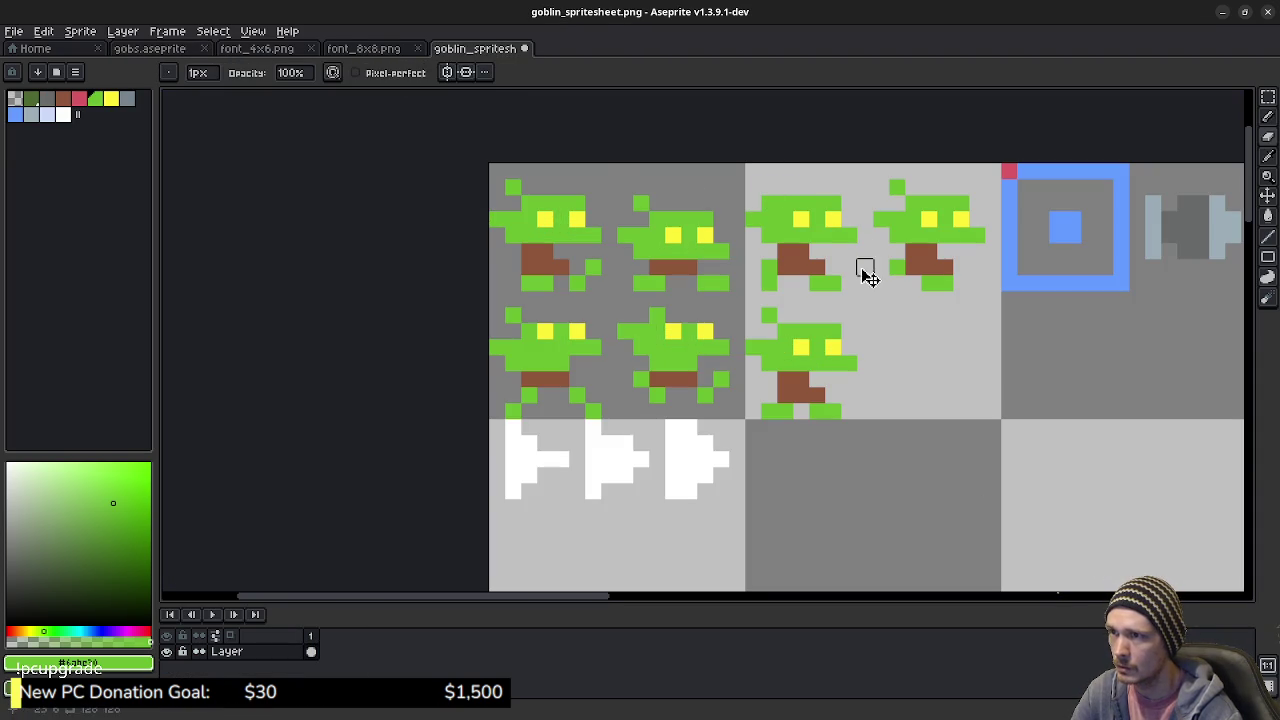
{"action": "key", "text": "ctrl+s"}
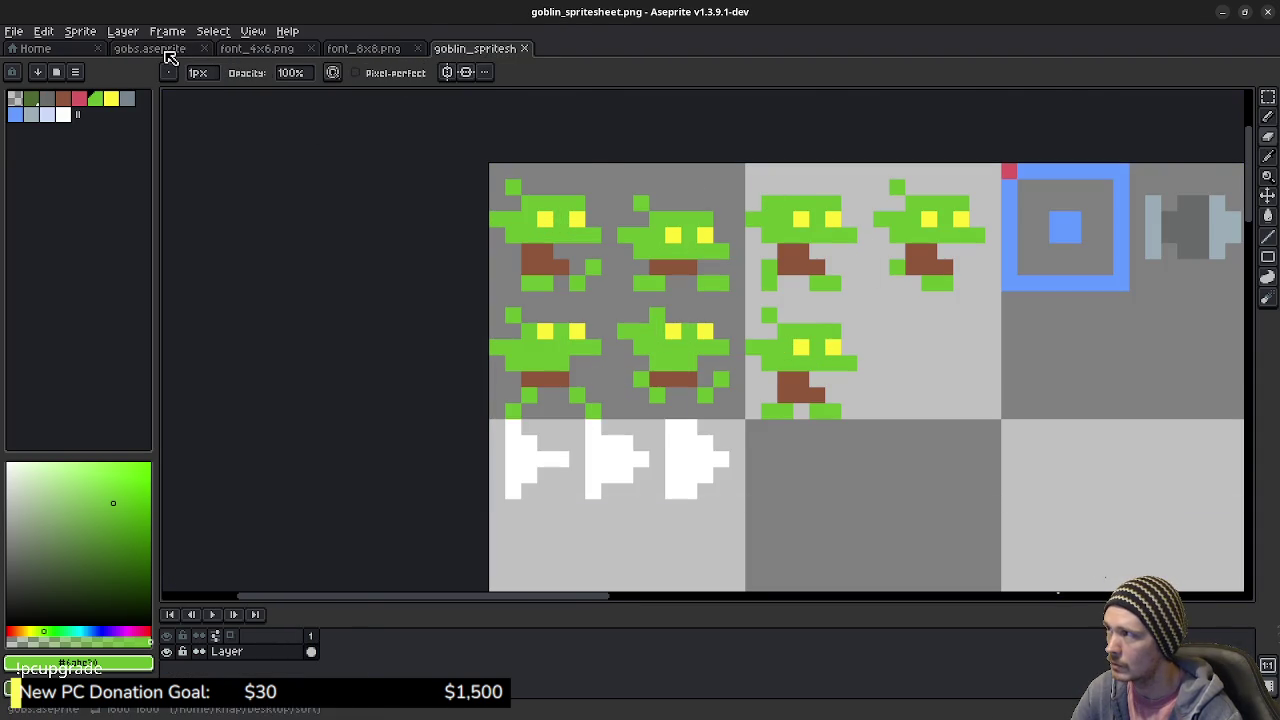
- Play and stop the gobs.aseprite animation, then pan back over the goblins
{"action": "left_click", "coordinate": [168, 51]}
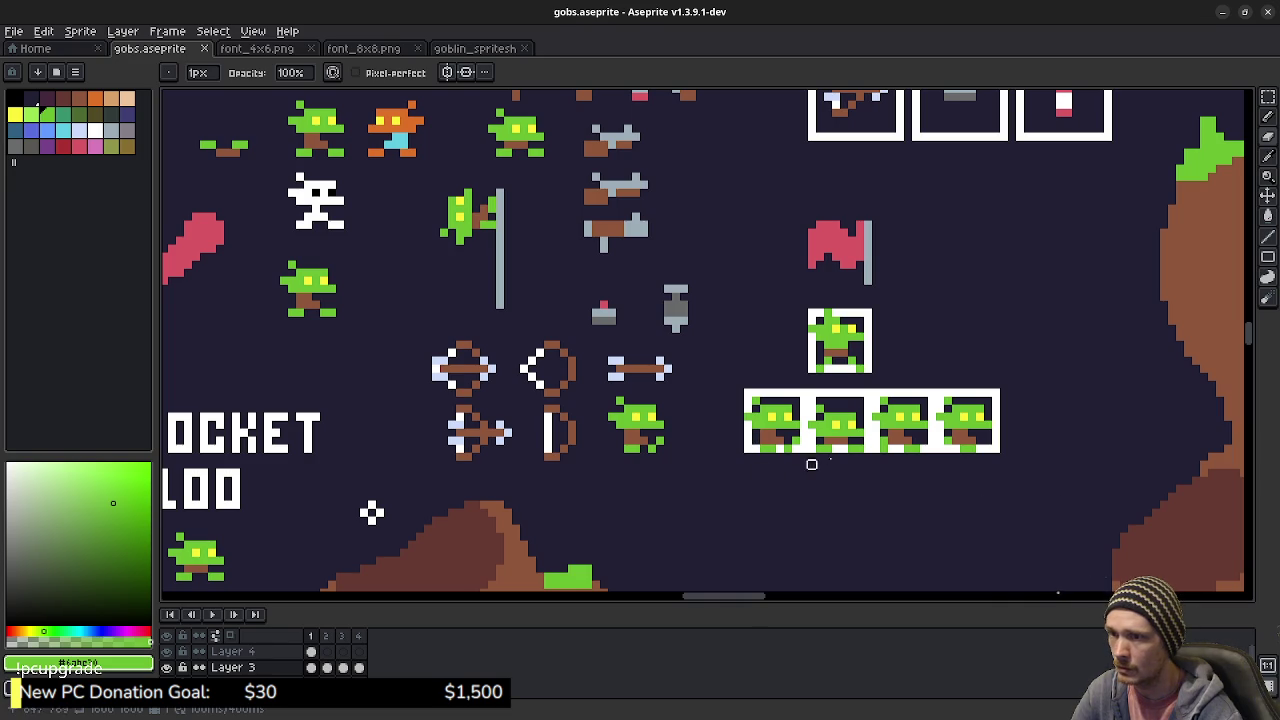
{"action": "left_click", "coordinate": [212, 614]}
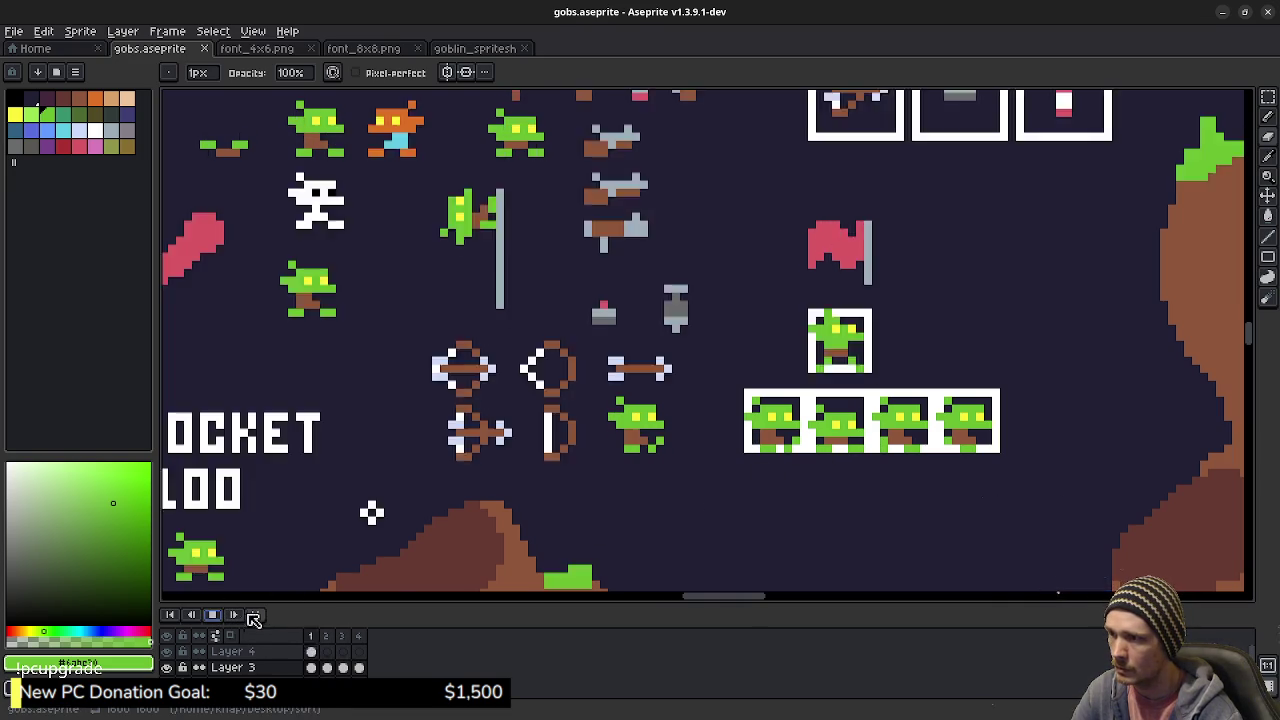
{"action": "left_click", "coordinate": [214, 616]}
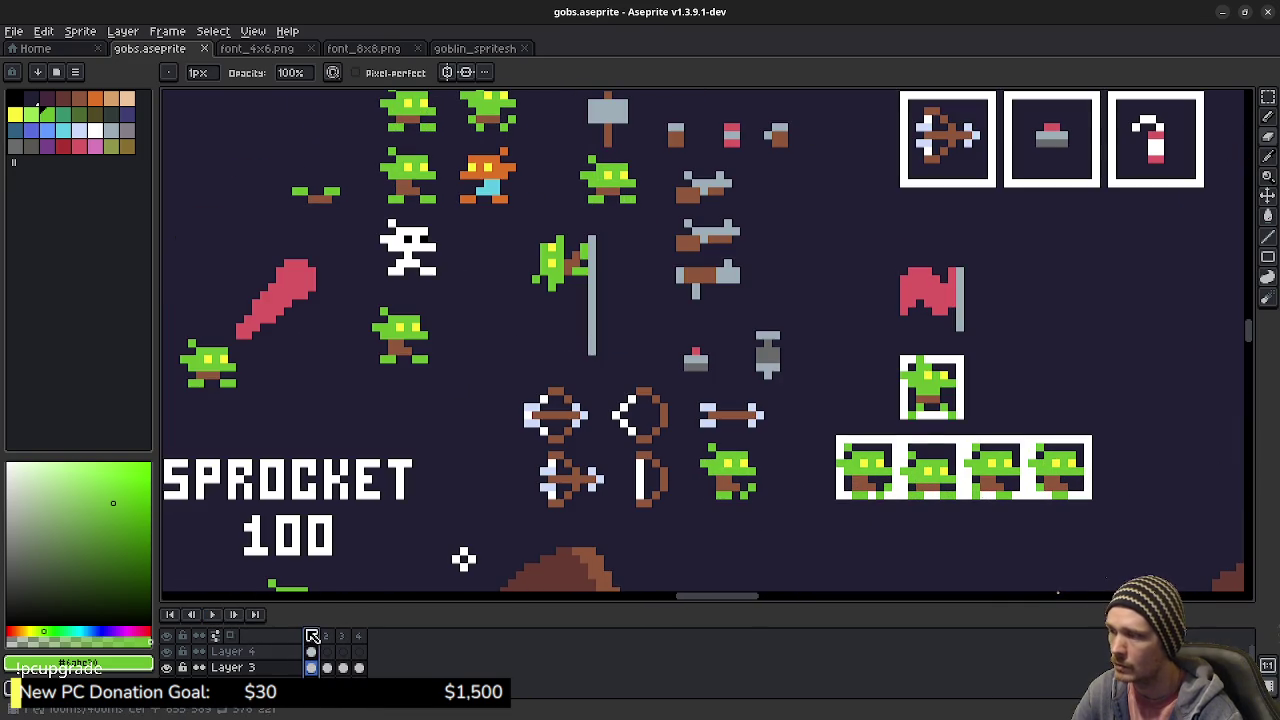
{"action": "scroll", "coordinate": [584, 327], "scroll_direction": "down", "scroll_amount": 1}
{"action": "mouse_move", "coordinate": [554, 318]}
{"action": "left_mouse_down"}
{"action": "mouse_move", "coordinate": [640, 321]}
{"action": "mouse_move", "coordinate": [721, 391]}
{"action": "left_mouse_up"}
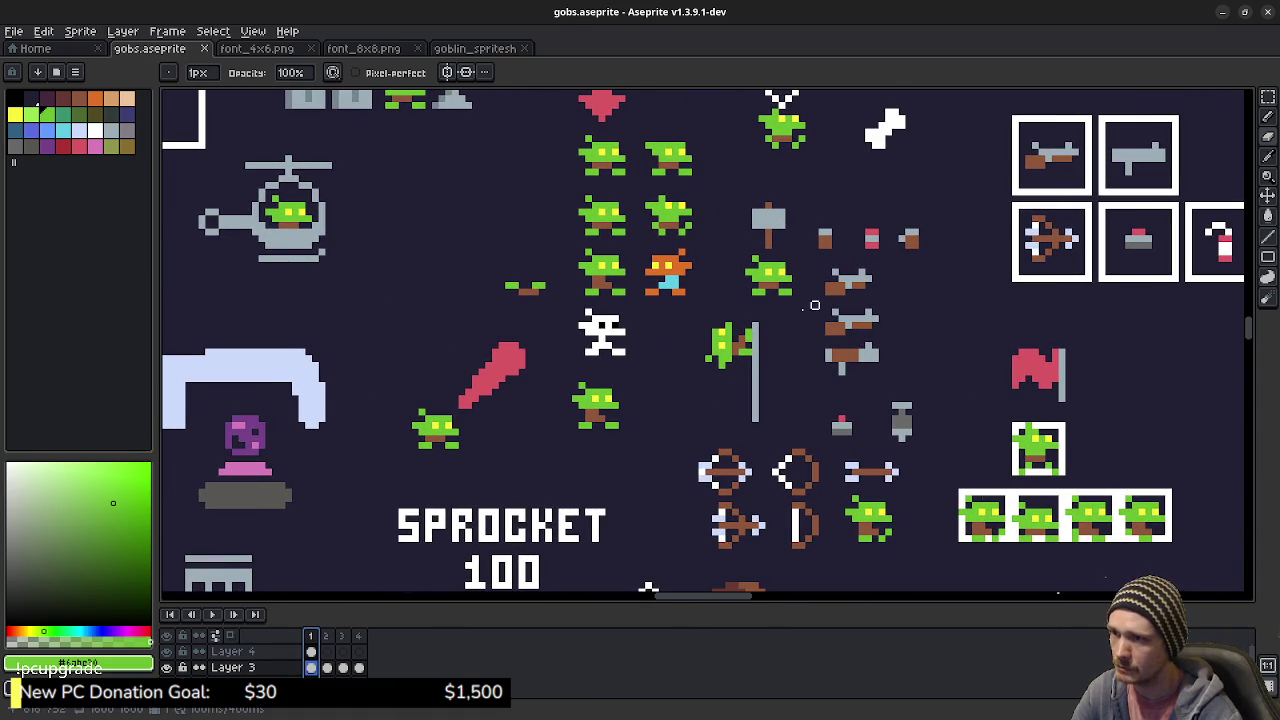
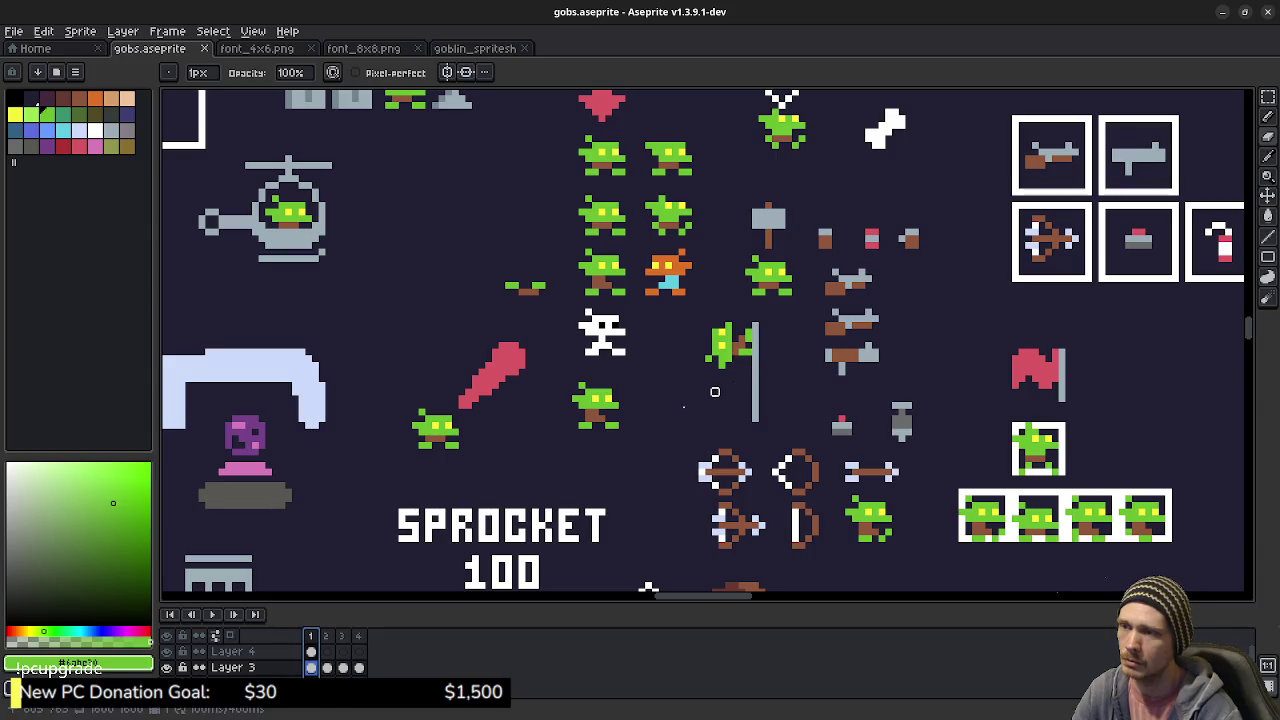
- Marquee-select the side-facing goblin, place its copy to the lower left, and deselect
{"action": "scroll", "coordinate": [735, 398], "scroll_direction": "up", "scroll_amount": 1}
{"action": "key", "text": "m"}
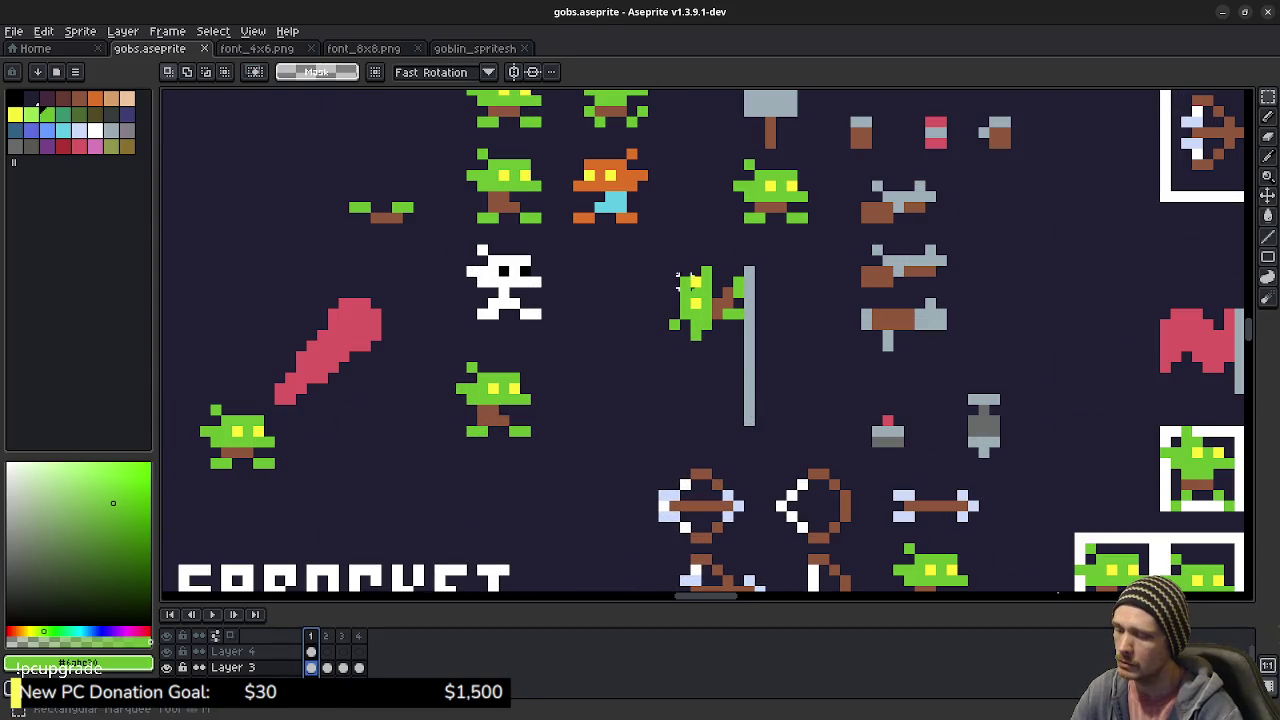
{"action": "mouse_move", "coordinate": [673, 268]}
{"action": "left_mouse_down"}
{"action": "mouse_move", "coordinate": [713, 343]}
{"action": "mouse_move", "coordinate": [718, 392]}
{"action": "left_mouse_up"}
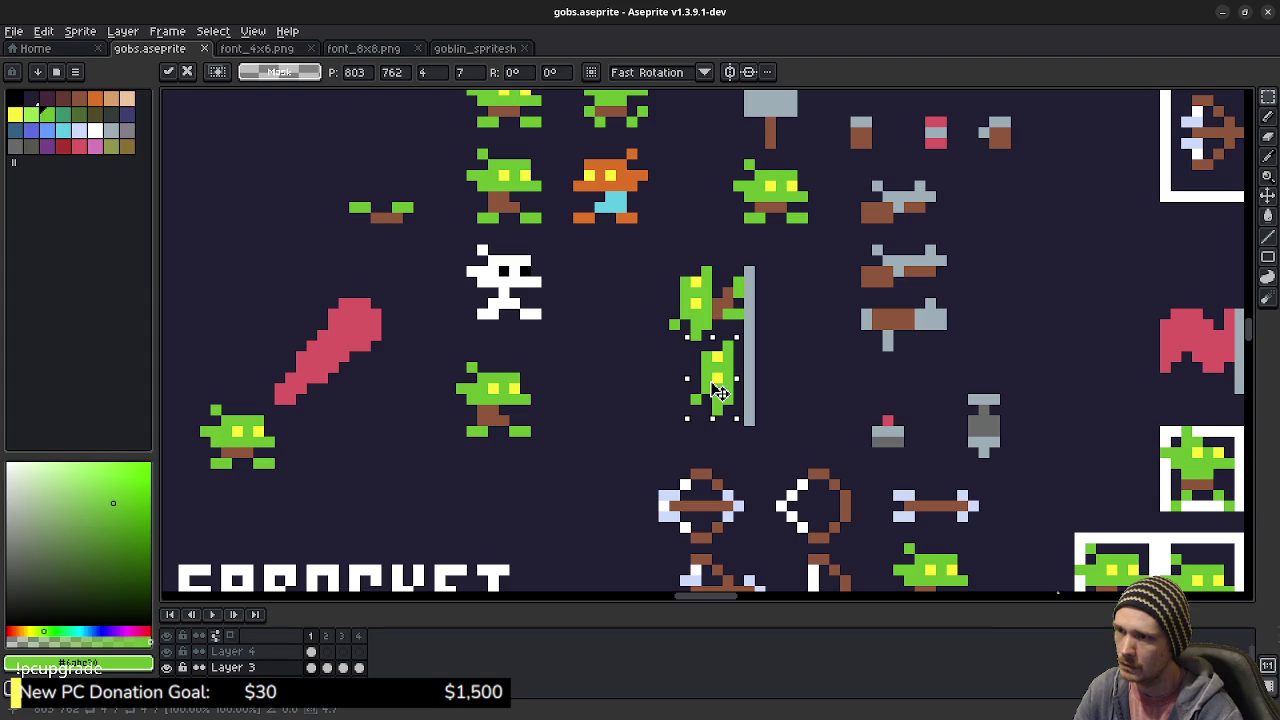
{"action": "left_click_drag", "start_coordinate": [718, 392], "coordinate": [712, 392]}
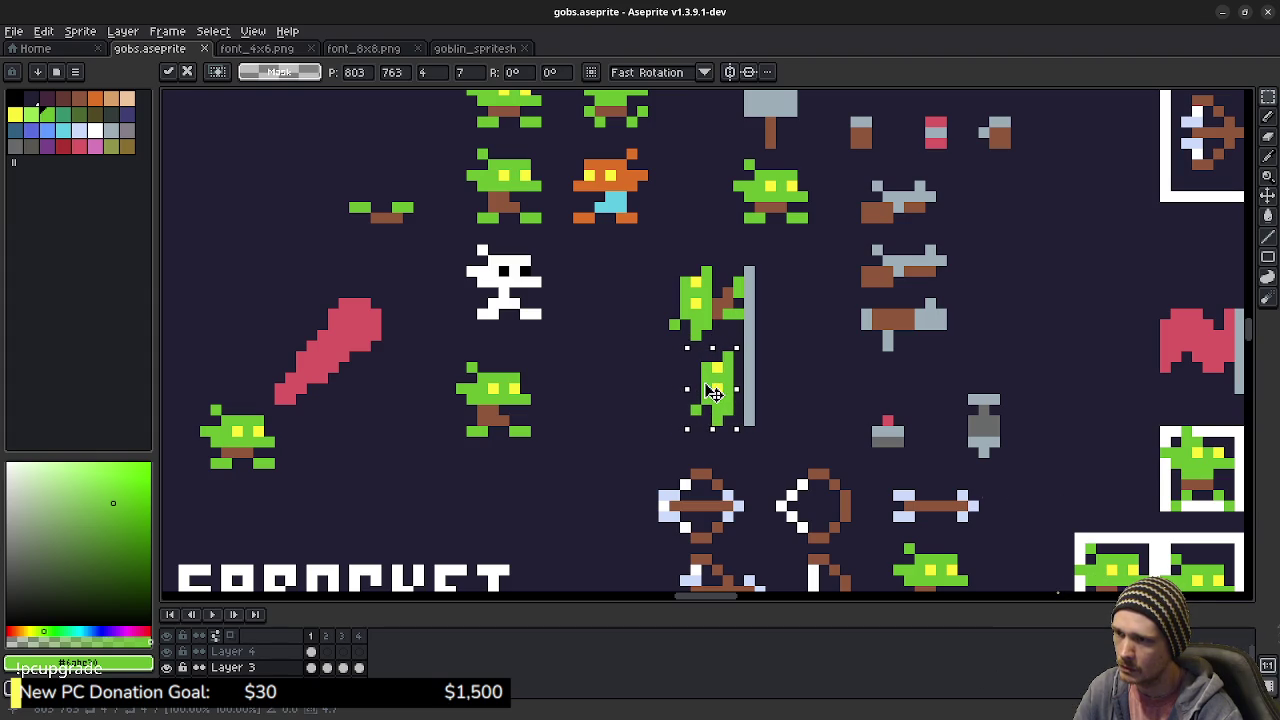
{"action": "left_click_drag", "start_coordinate": [712, 392], "coordinate": [612, 386]}
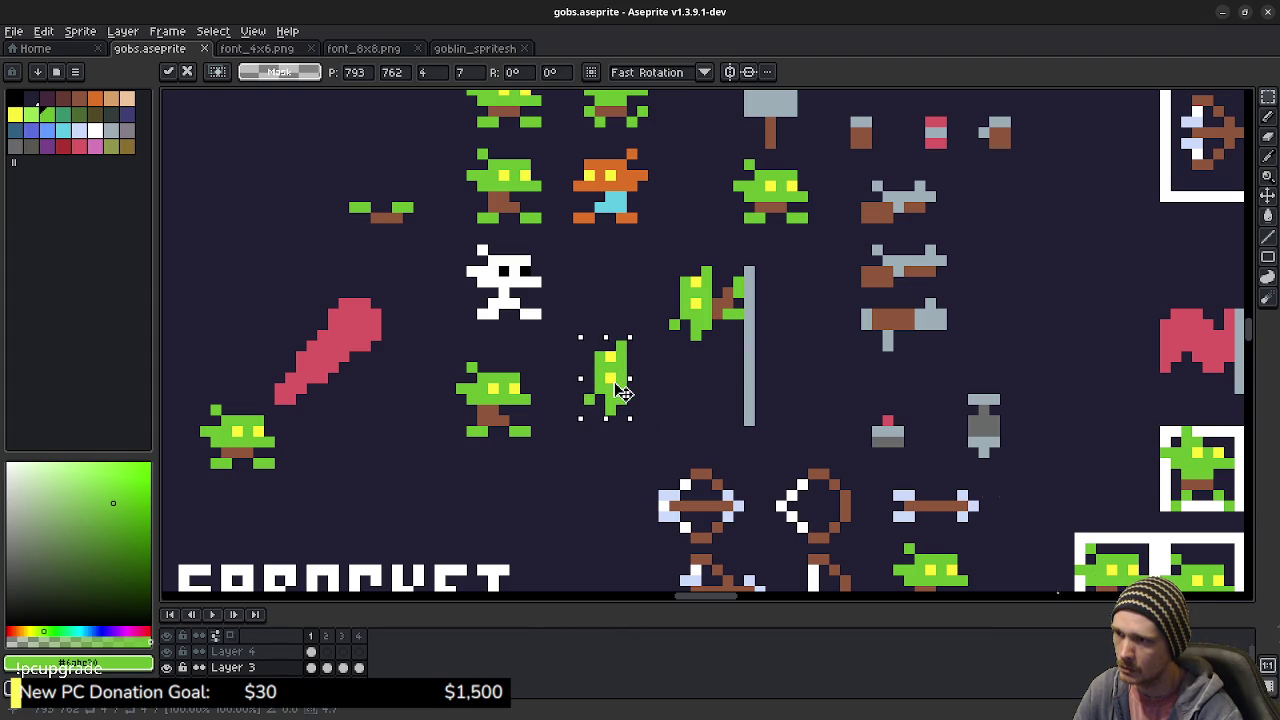
{"action": "key", "text": "ctrl+d"}
- Eyedrop brown and pencil a stick along the copied goblin's right side
{"action": "key", "text": "b"}
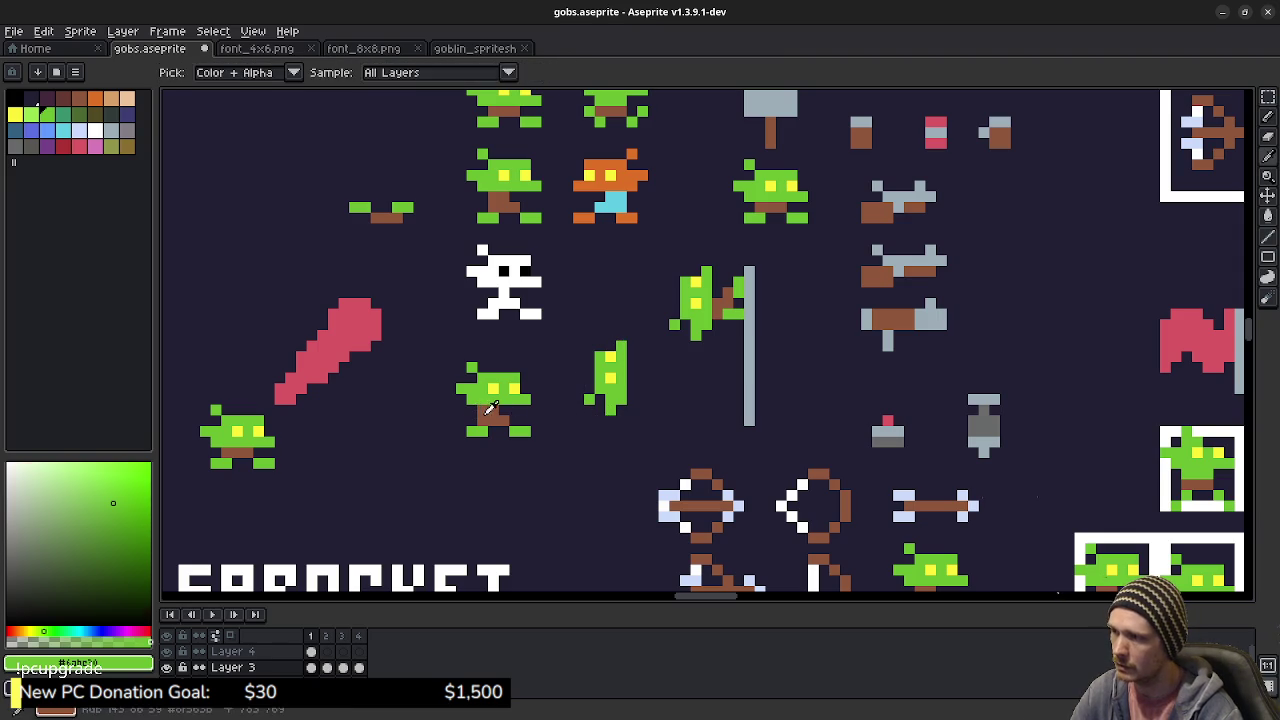
{"action": "key", "text": "x"}
{"action": "left_click", "coordinate": [663, 378]}
{"action": "key", "text": "ctrl+z"}
{"action": "left_click_drag", "start_coordinate": [632, 378], "coordinate": [632, 395]}
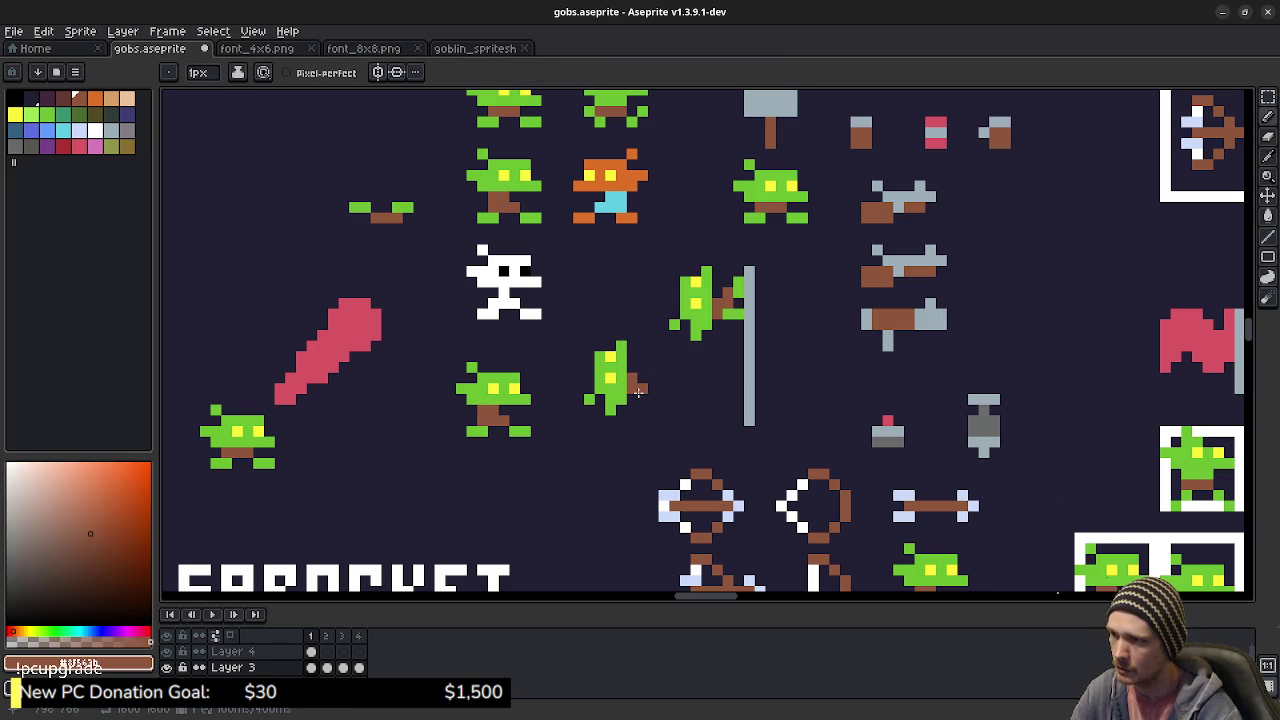
{"action": "left_click_drag", "start_coordinate": [638, 392], "coordinate": [627, 398]}
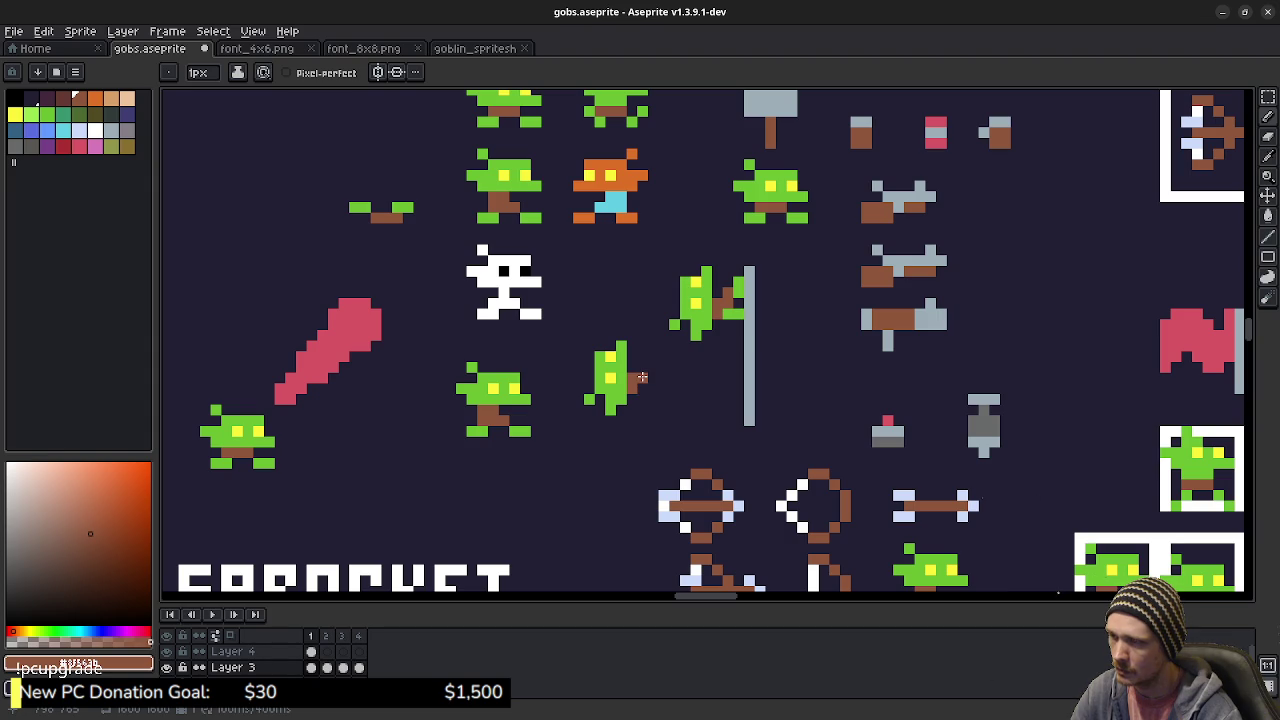
{"action": "left_click_drag", "start_coordinate": [642, 377], "coordinate": [644, 393]}
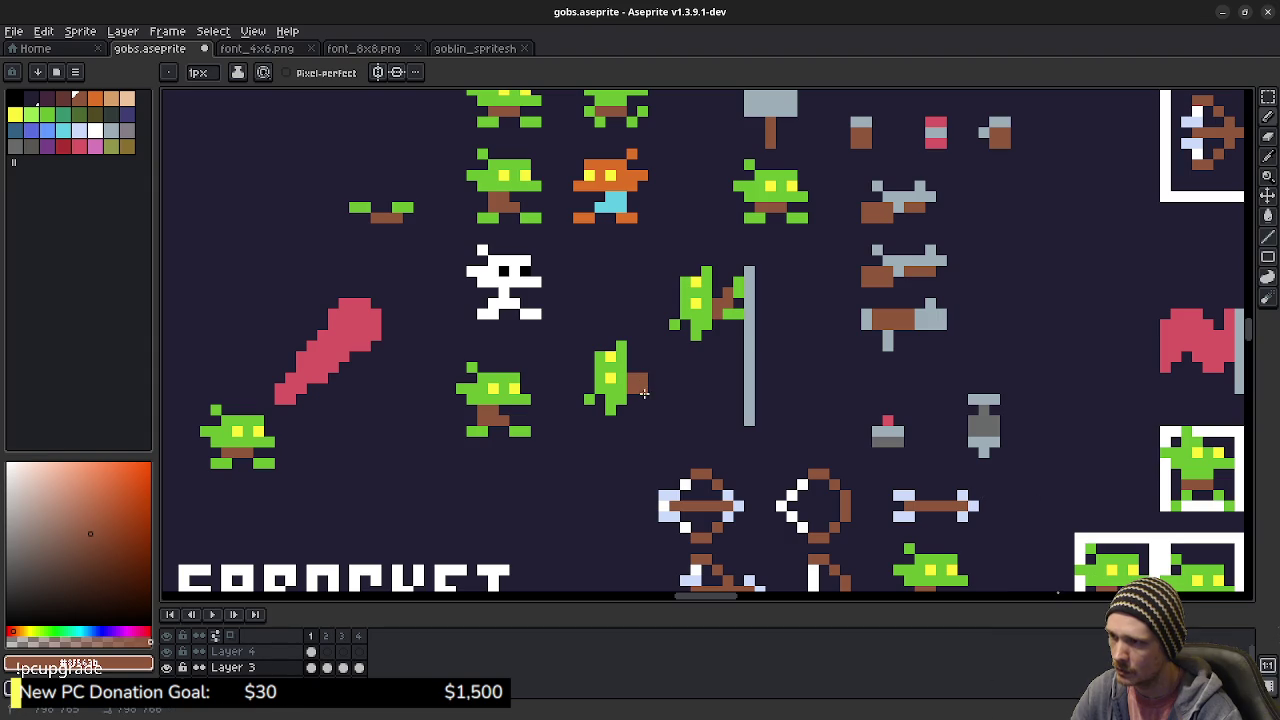
- Paint green hand pixels at the lower right and reposition the goblin with its stick
{"action": "left_click", "coordinate": [742, 302], "text": "alt"}
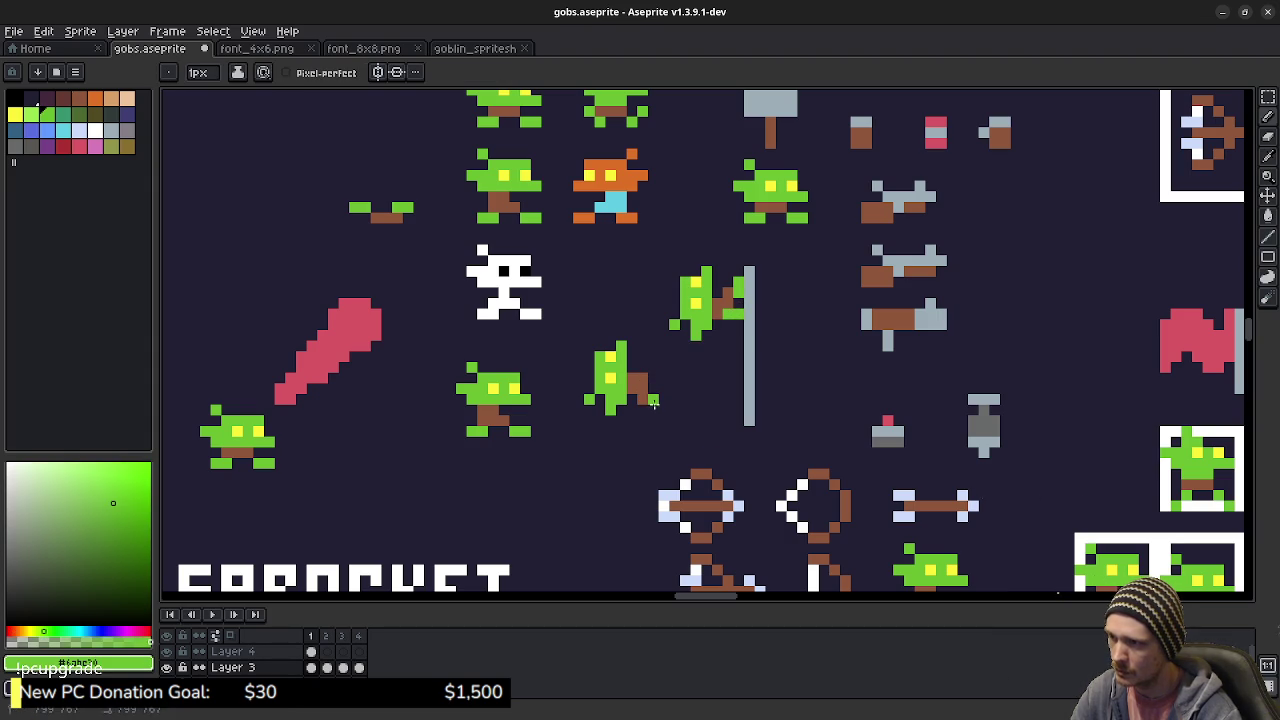
{"action": "left_click_drag", "start_coordinate": [652, 398], "coordinate": [655, 400]}
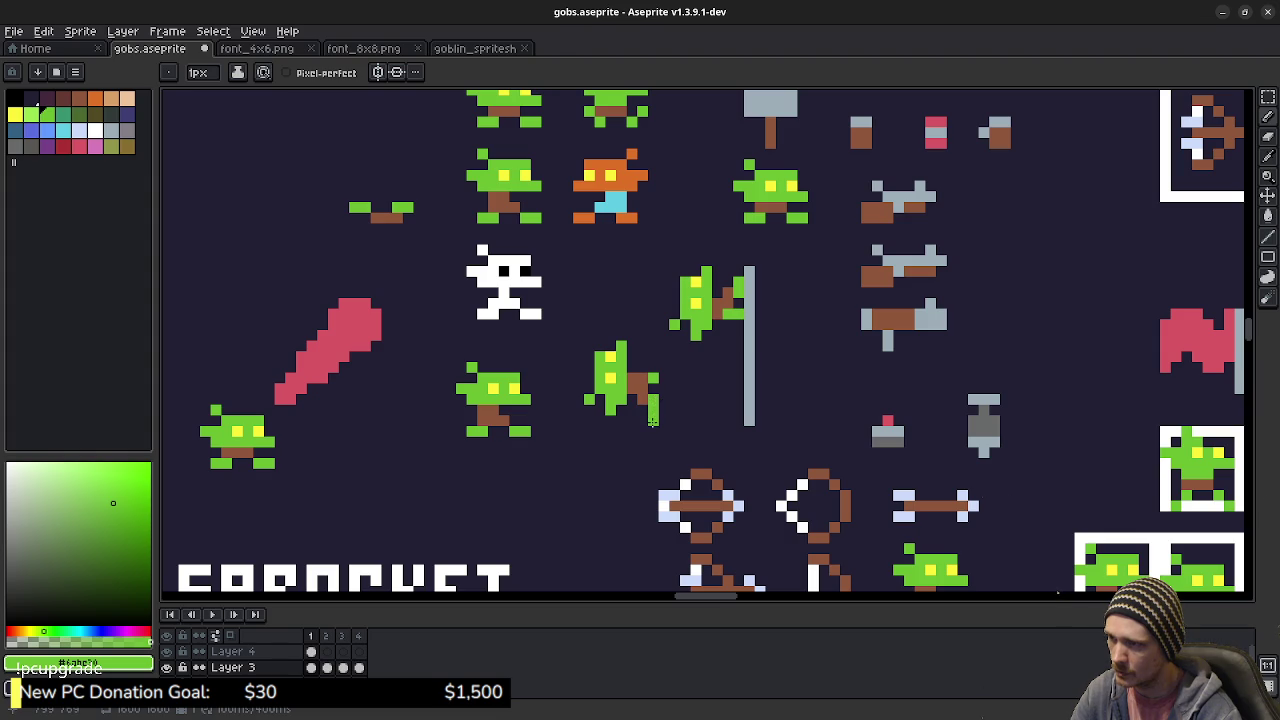
{"action": "key", "text": "m"}
{"action": "left_click_drag", "start_coordinate": [585, 342], "coordinate": [642, 418]}
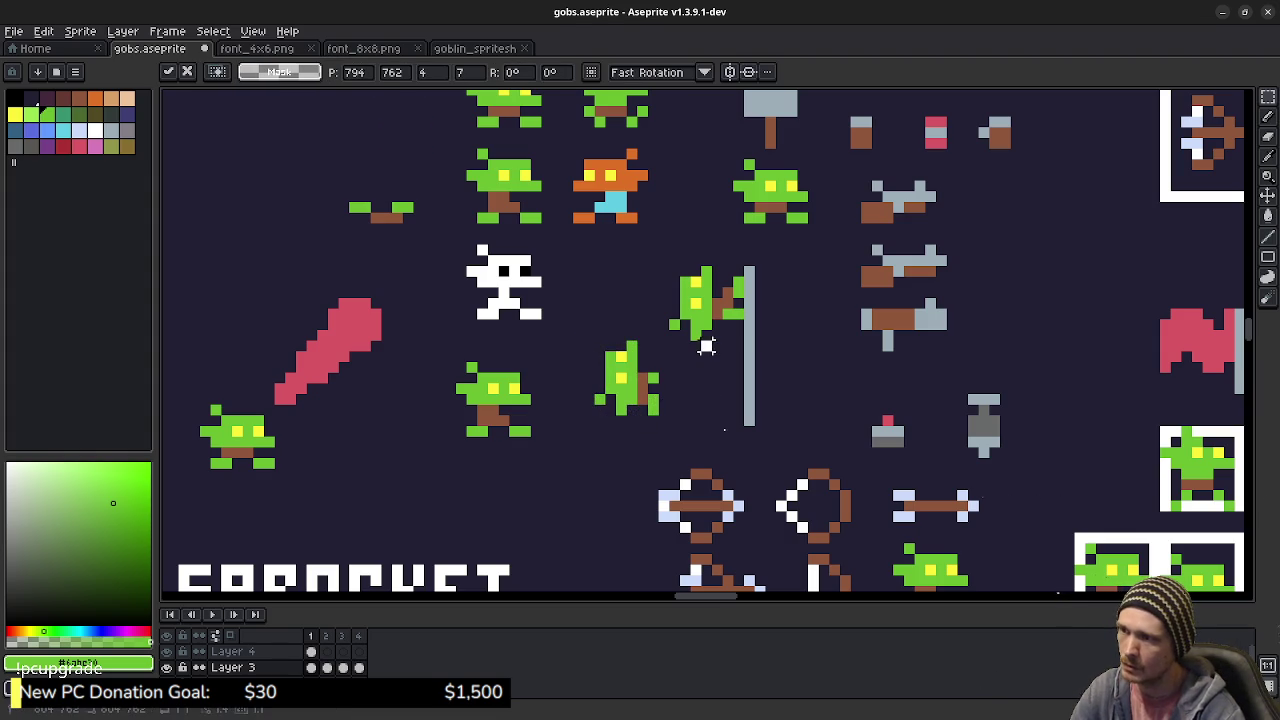
{"action": "key", "text": "Return"}
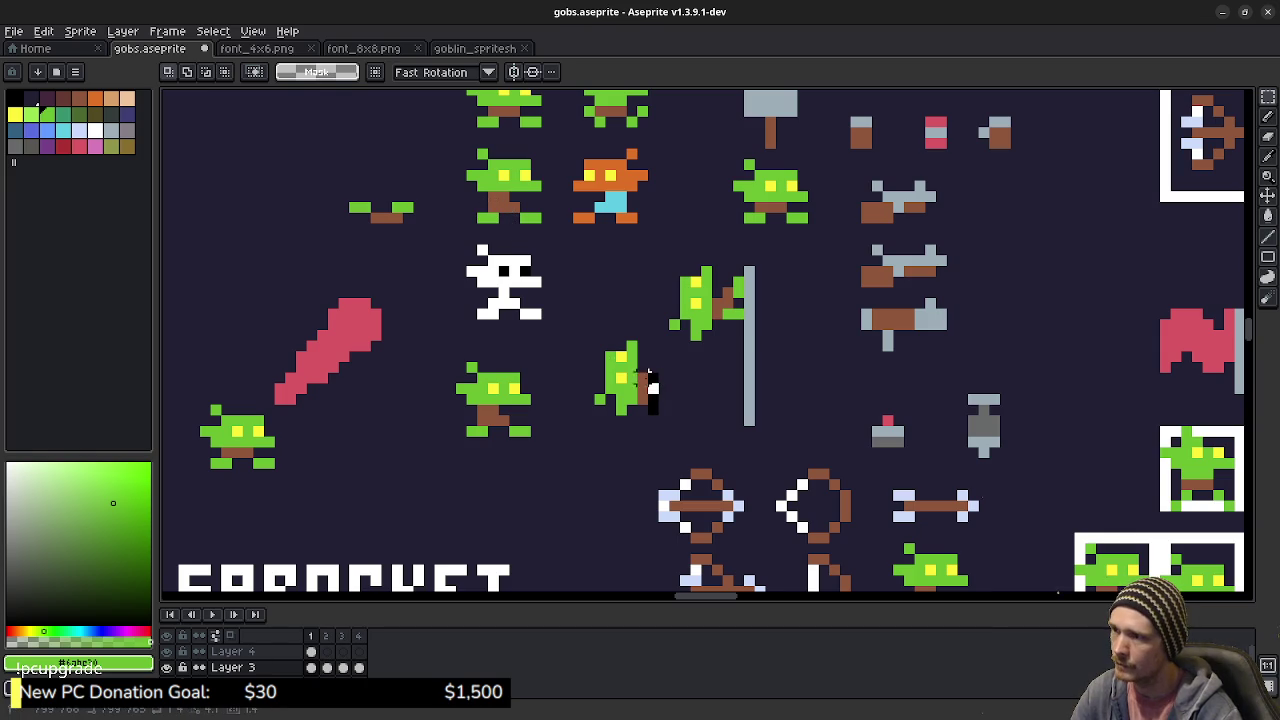
- Try moving the arm-and-stick selection, then undo the move
{"action": "left_click_drag", "start_coordinate": [664, 368], "coordinate": [632, 420]}
{"action": "left_click", "coordinate": [645, 380]}
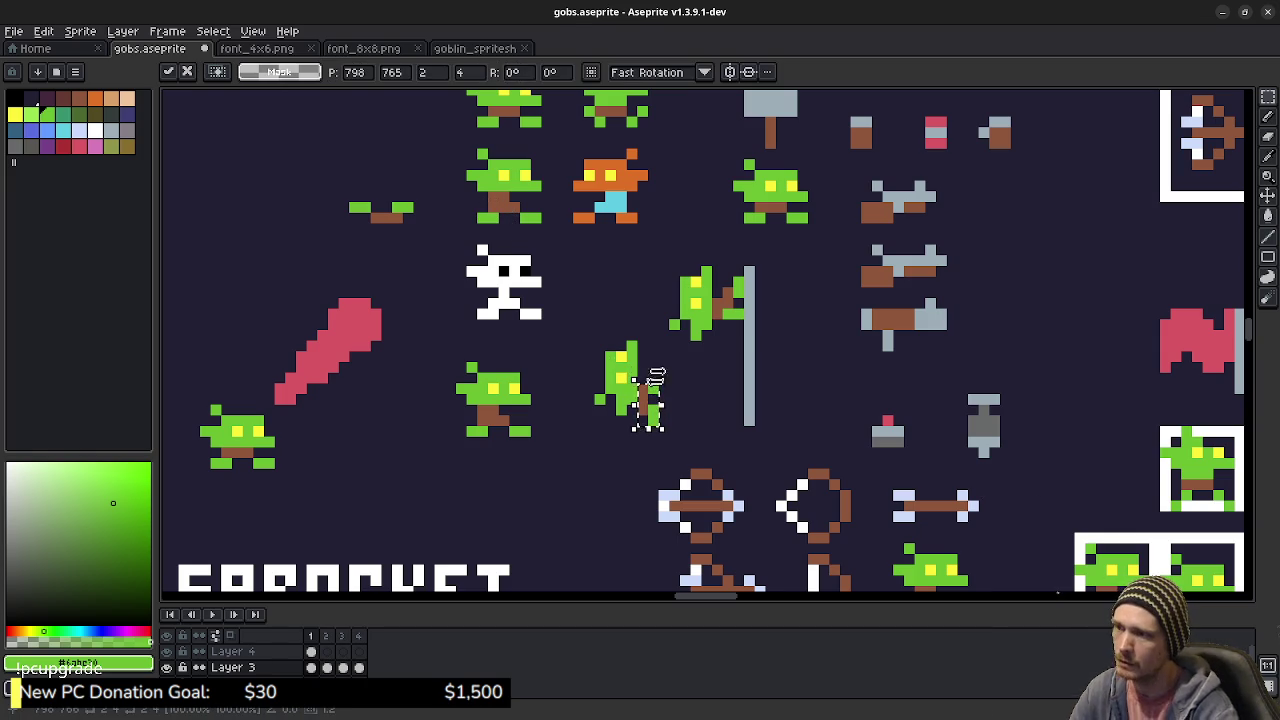
{"action": "left_click", "coordinate": [716, 374]}
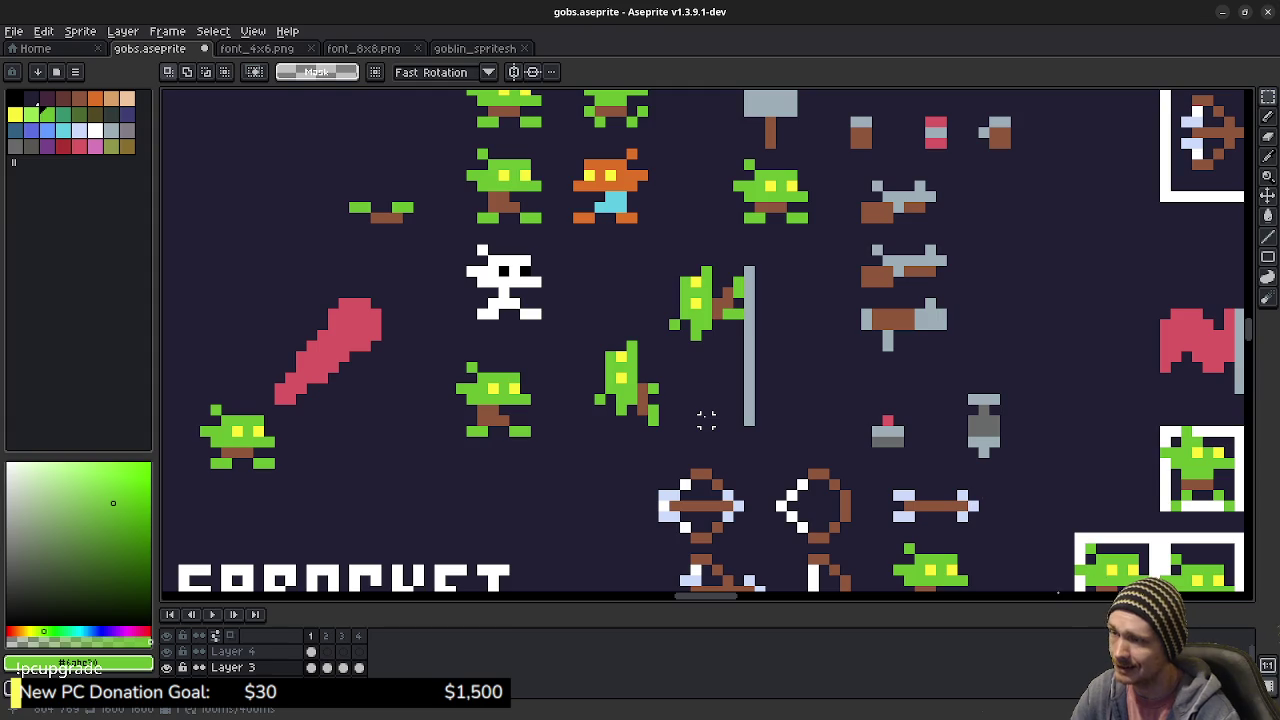
{"action": "key", "text": "ctrl+z"}
{"action": "key", "text": "ctrl+z"}
{"action": "key", "text": "ctrl+z"}
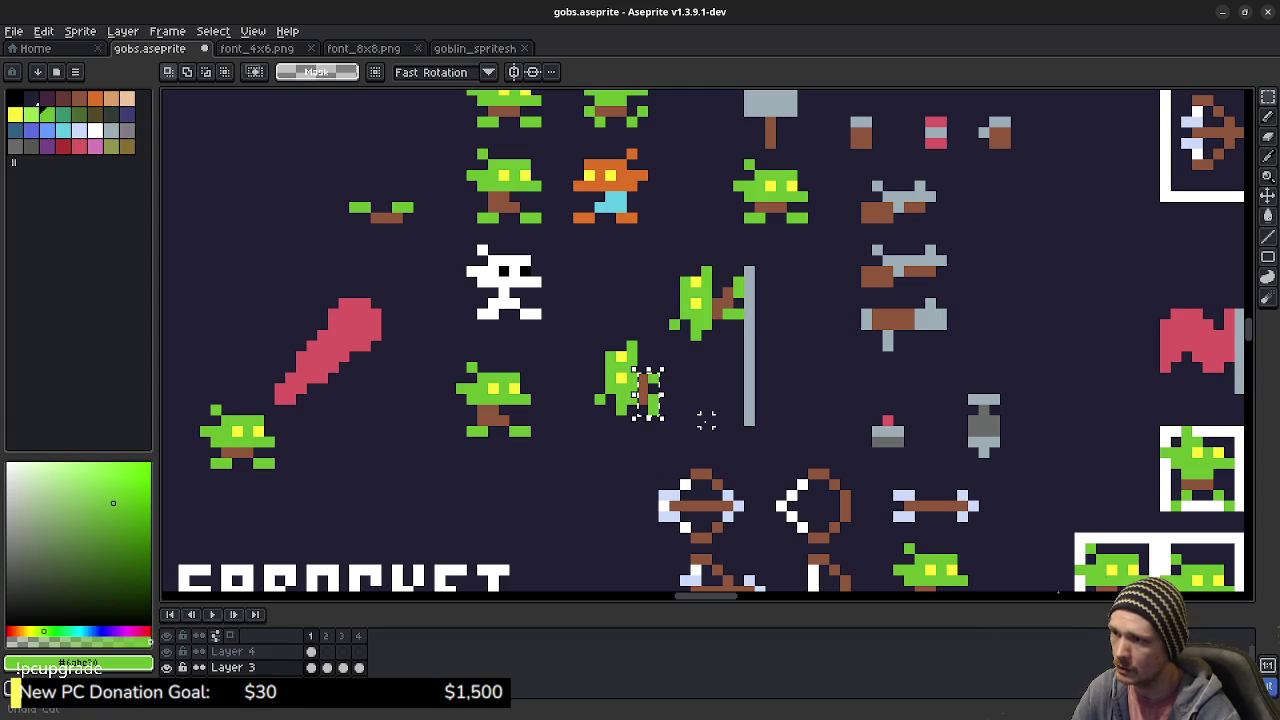
{"action": "key", "text": "ctrl+z"}
{"action": "key", "text": "ctrl+z"}
{"action": "key", "text": "ctrl+z"}
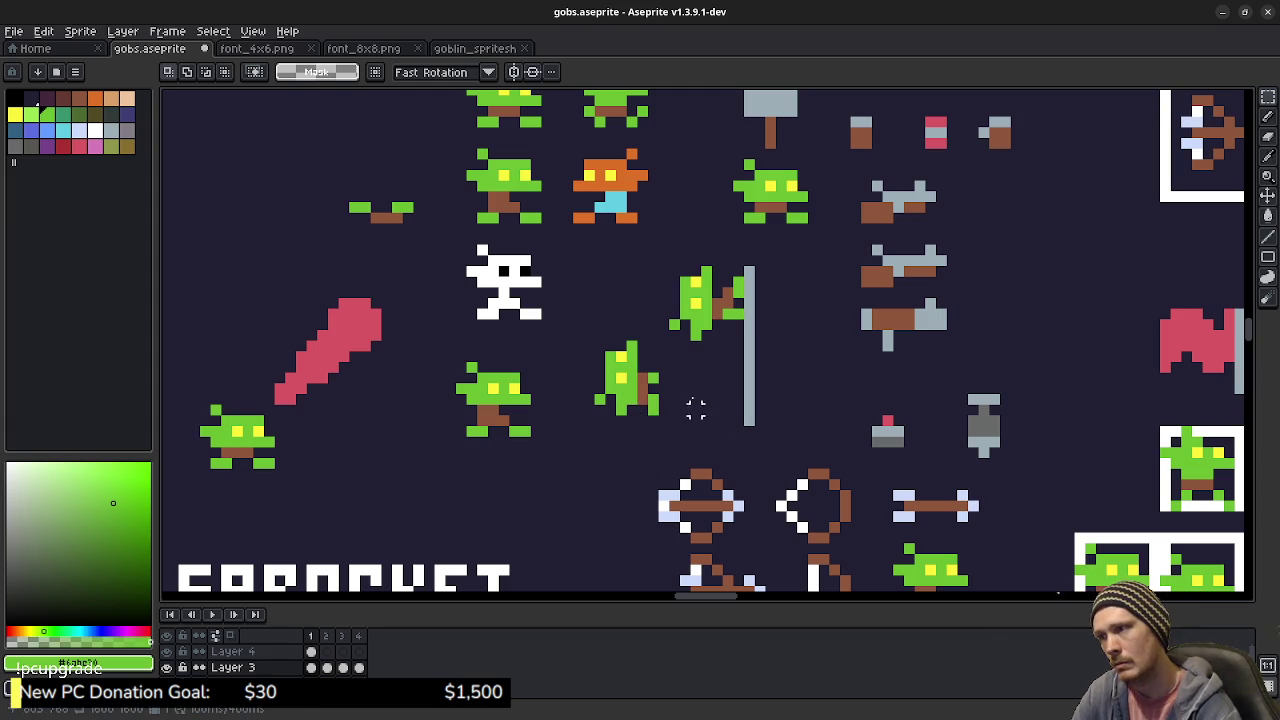
{"action": "key", "text": "b"}
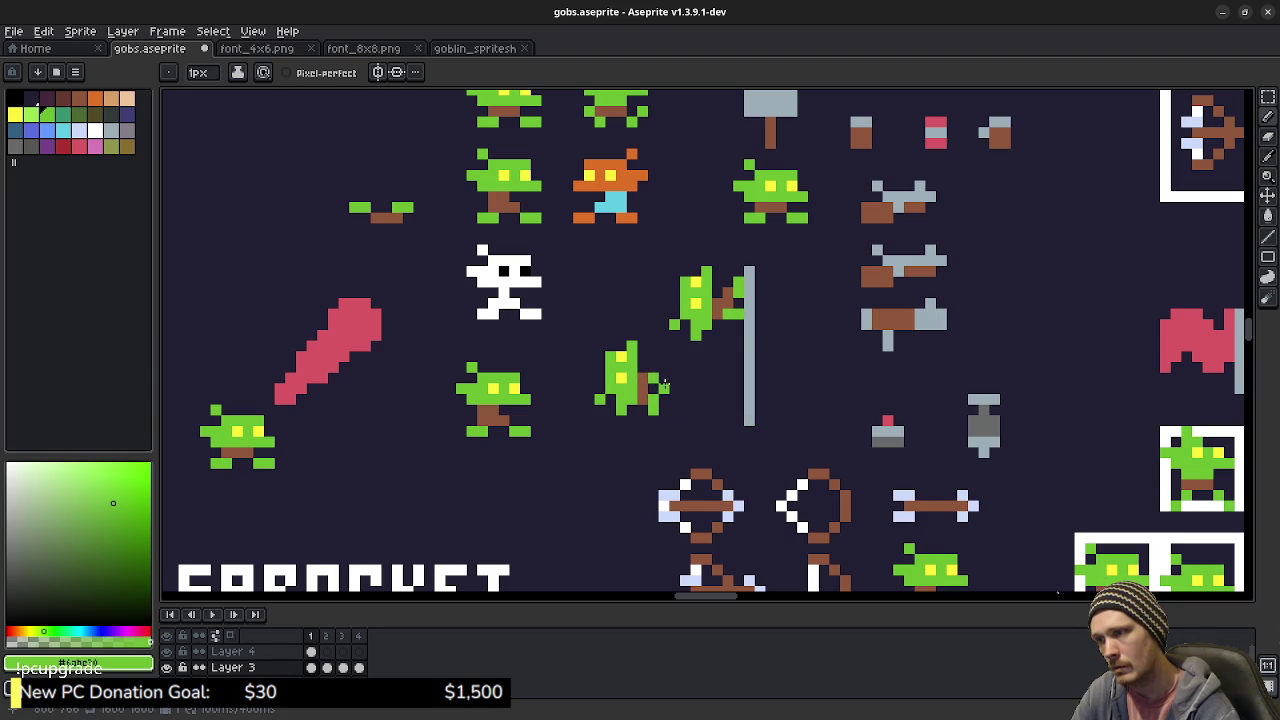
- Draw green arm pixels beside the stick, undoing the misplaced ones
{"action": "left_click", "coordinate": [664, 378]}
{"action": "left_click_drag", "start_coordinate": [649, 386], "coordinate": [661, 382]}
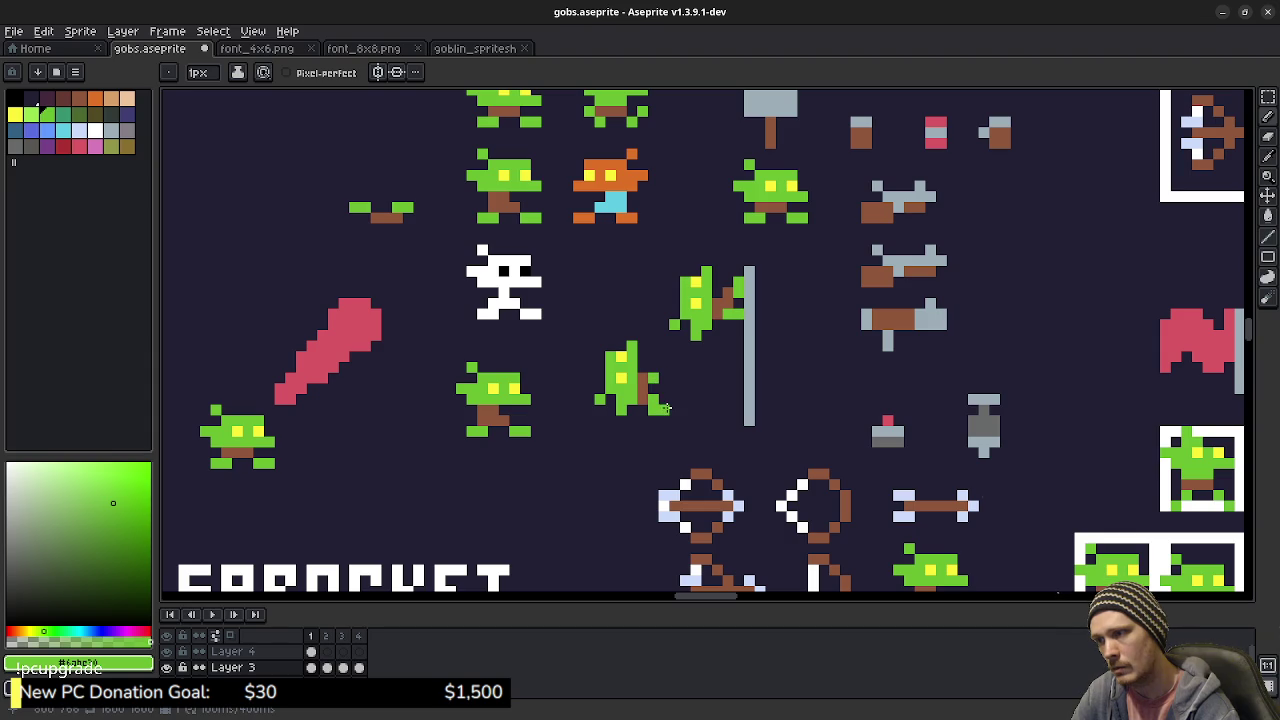
{"action": "key", "text": "v"}
{"action": "key", "text": "ctrl+z"}
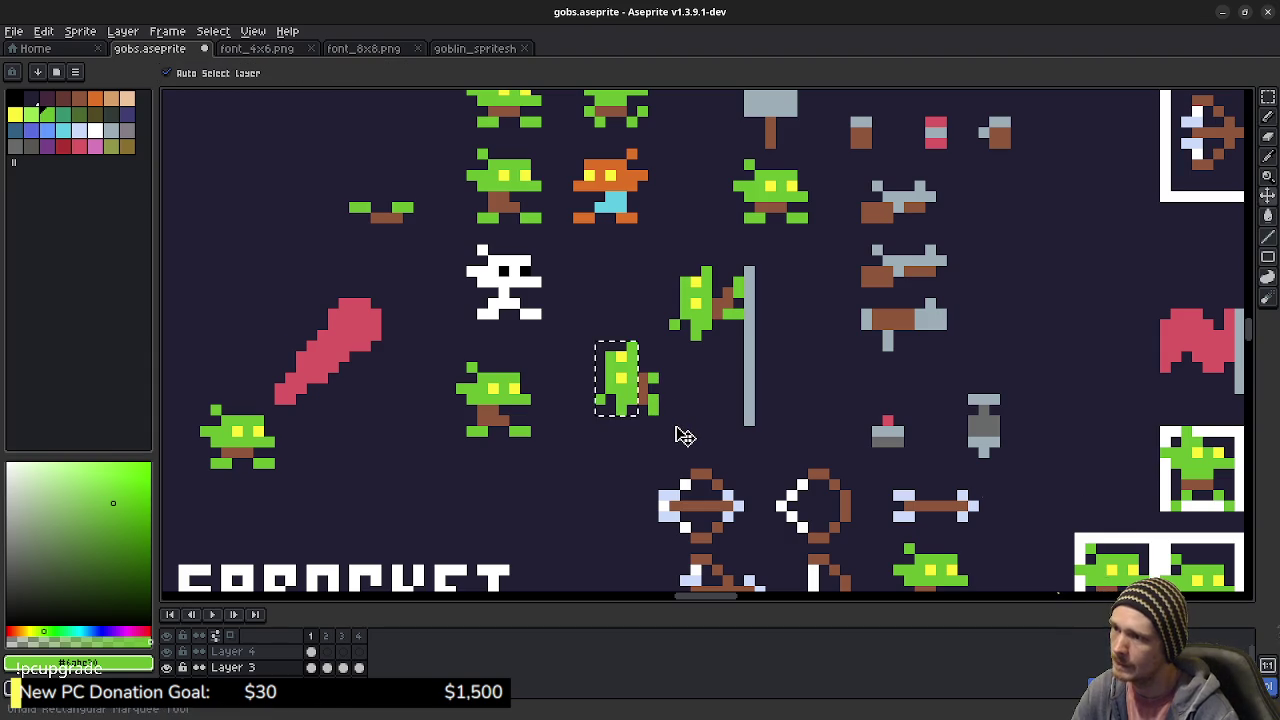
{"action": "key", "text": "b"}
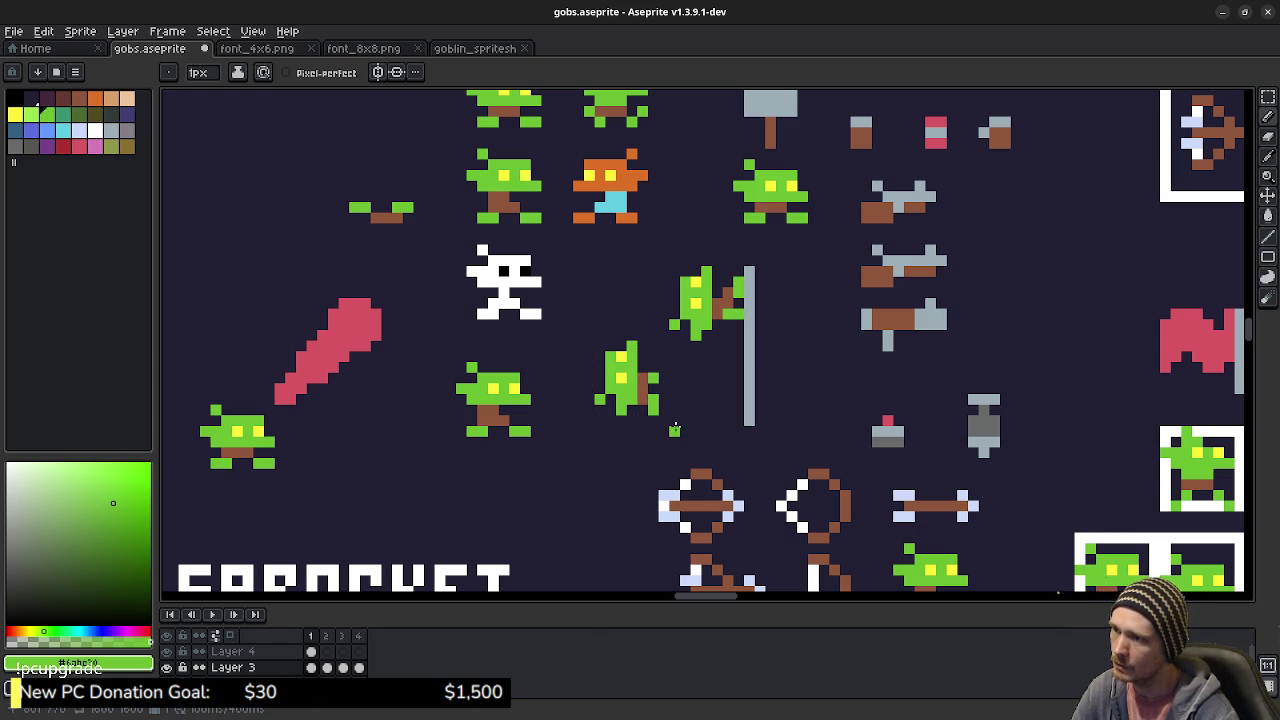
- Paste and nudge the stick beside the goblin, eyedrop brown, and pan to the top-left sprites
{"action": "key", "text": "m"}
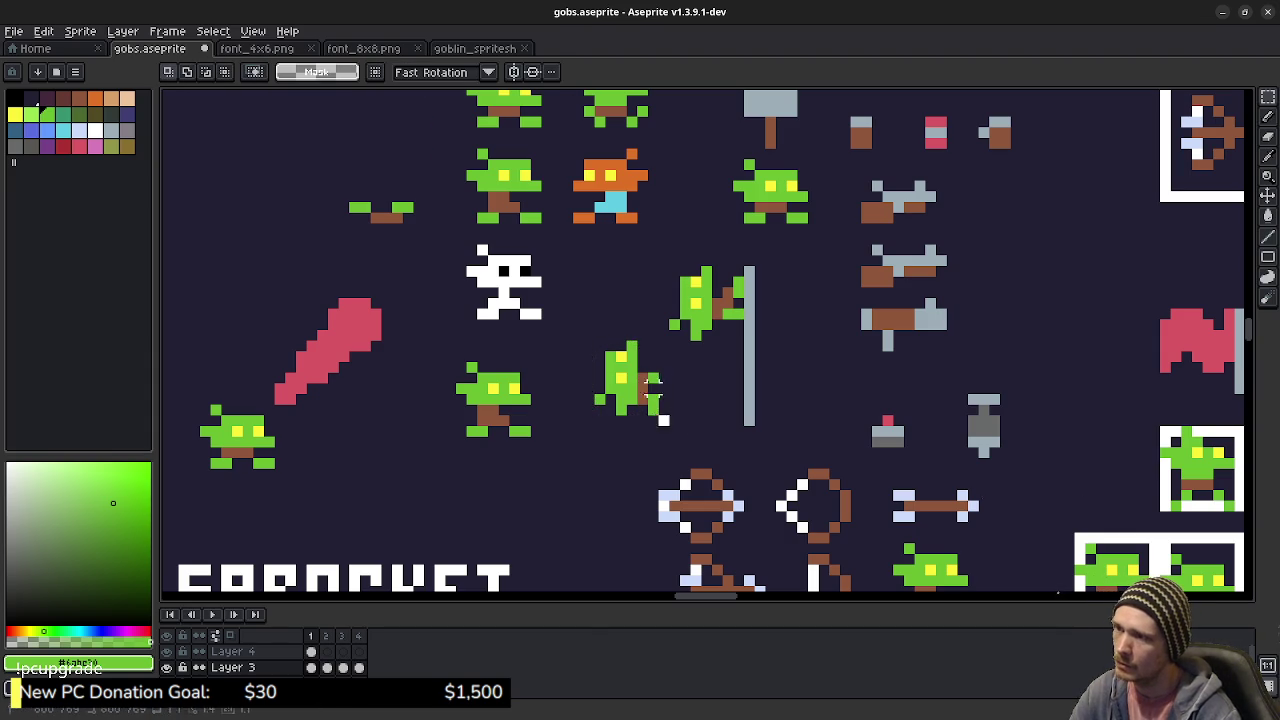
{"action": "key", "text": "ctrl+v"}
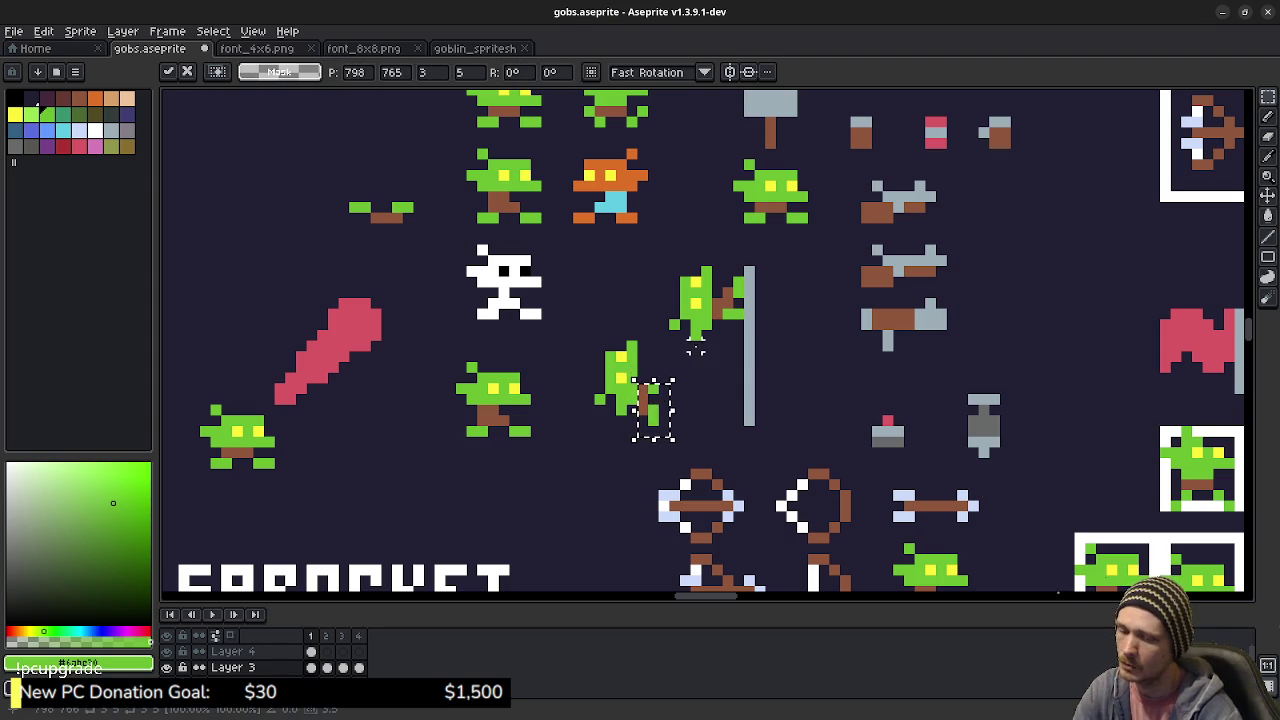
{"action": "key", "text": "Return"}
{"action": "key", "text": "b"}
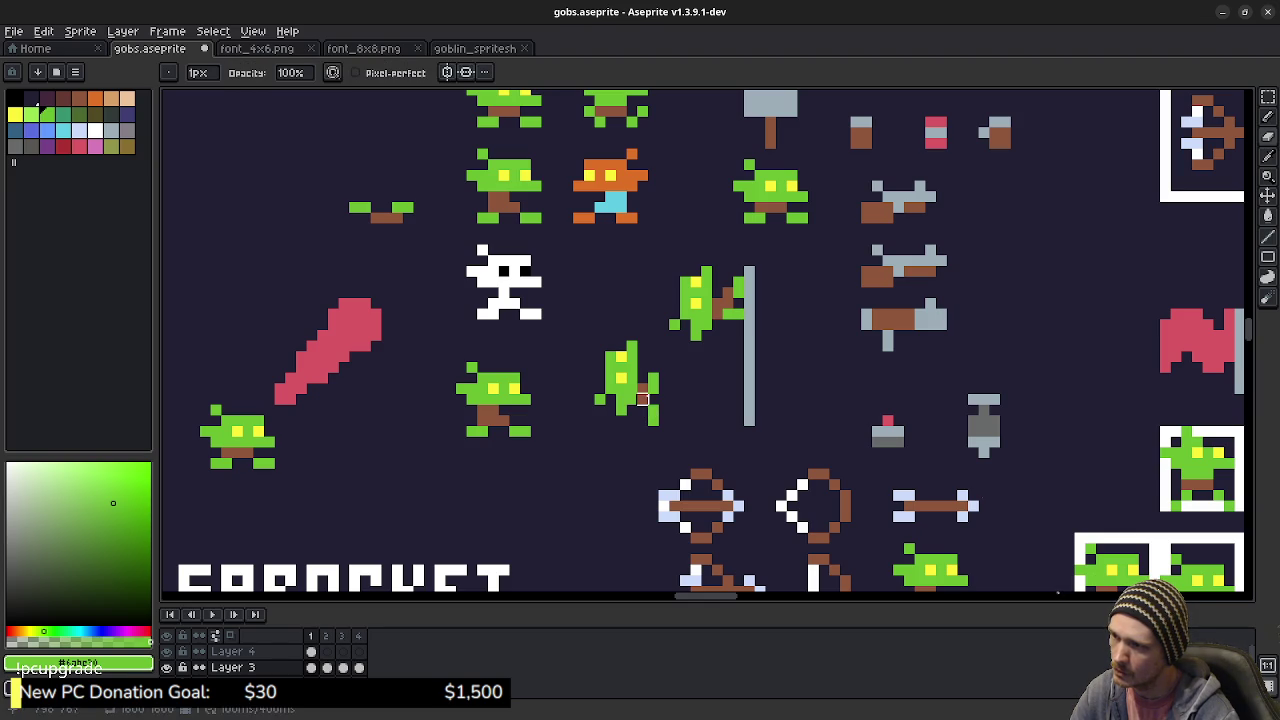
{"action": "left_click", "coordinate": [641, 378], "text": "alt"}
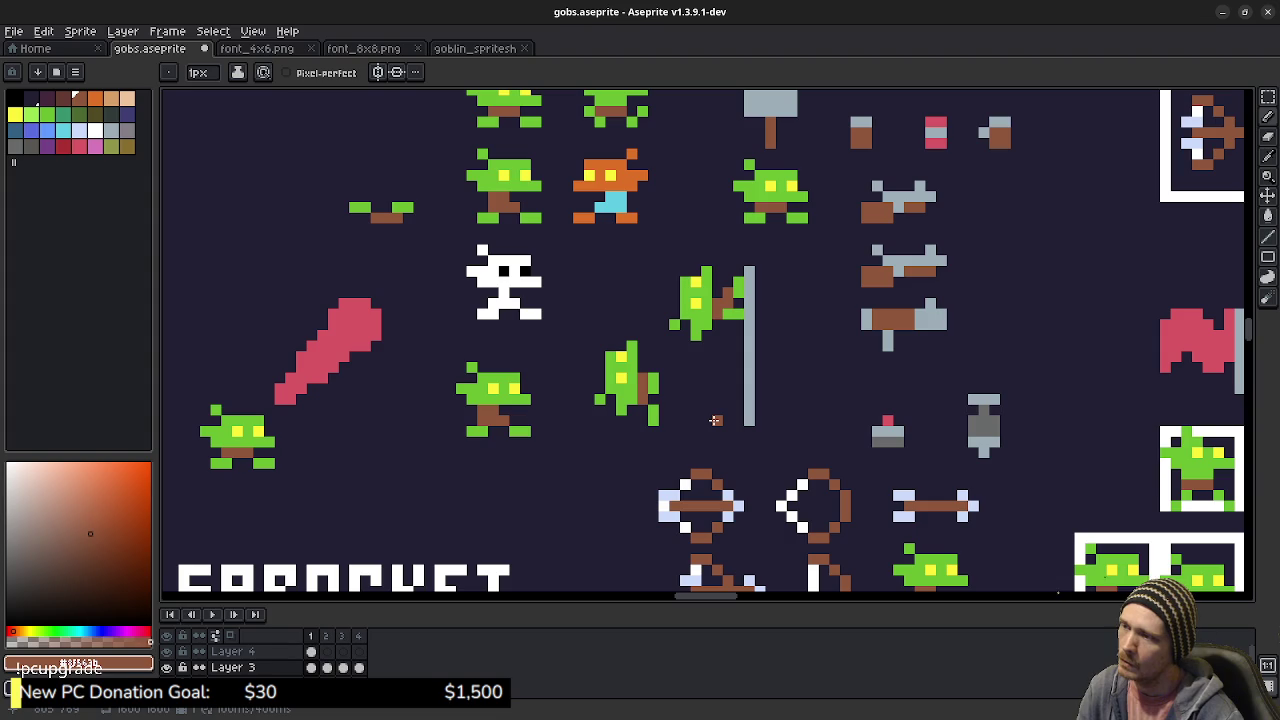
{"action": "left_click_drag", "start_coordinate": [565, 326], "coordinate": [661, 424]}
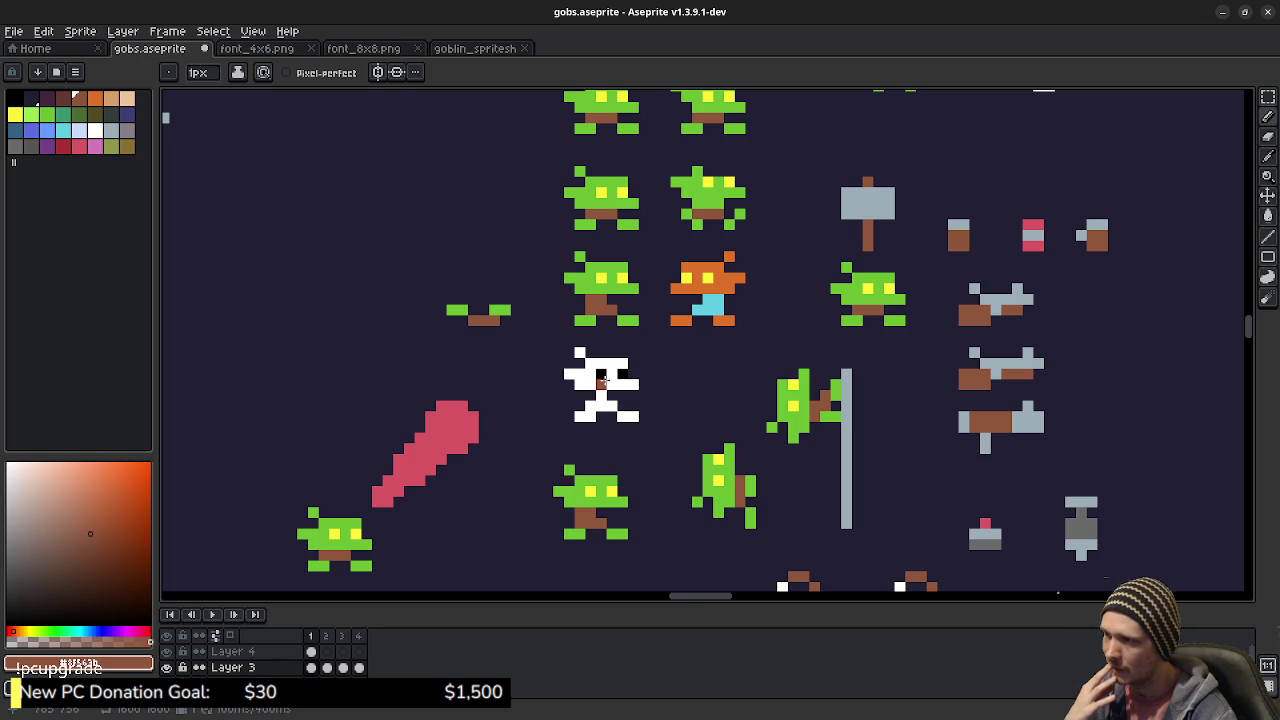
- Reshape goblin mouth pixels with Pencil and Eraser, then save gobs.aseprite
{"action": "left_click_drag", "start_coordinate": [603, 382], "coordinate": [653, 485]}
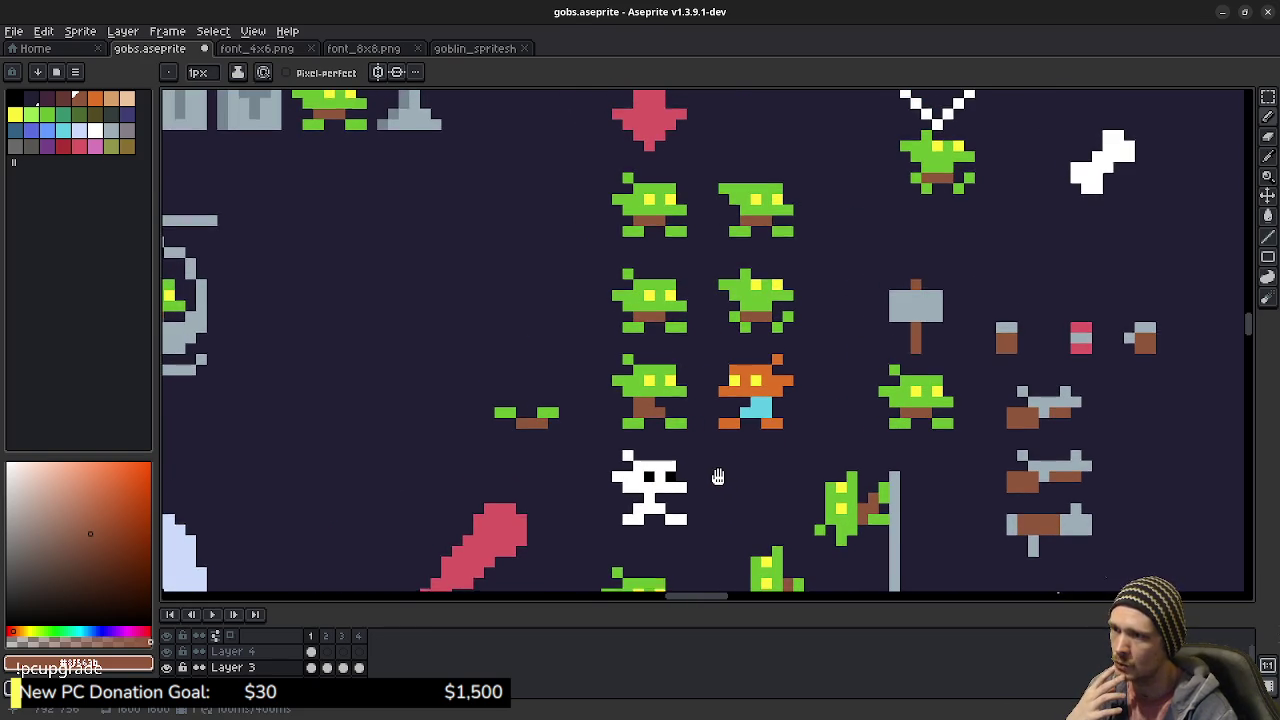
{"action": "left_click_drag", "start_coordinate": [720, 488], "coordinate": [697, 454]}
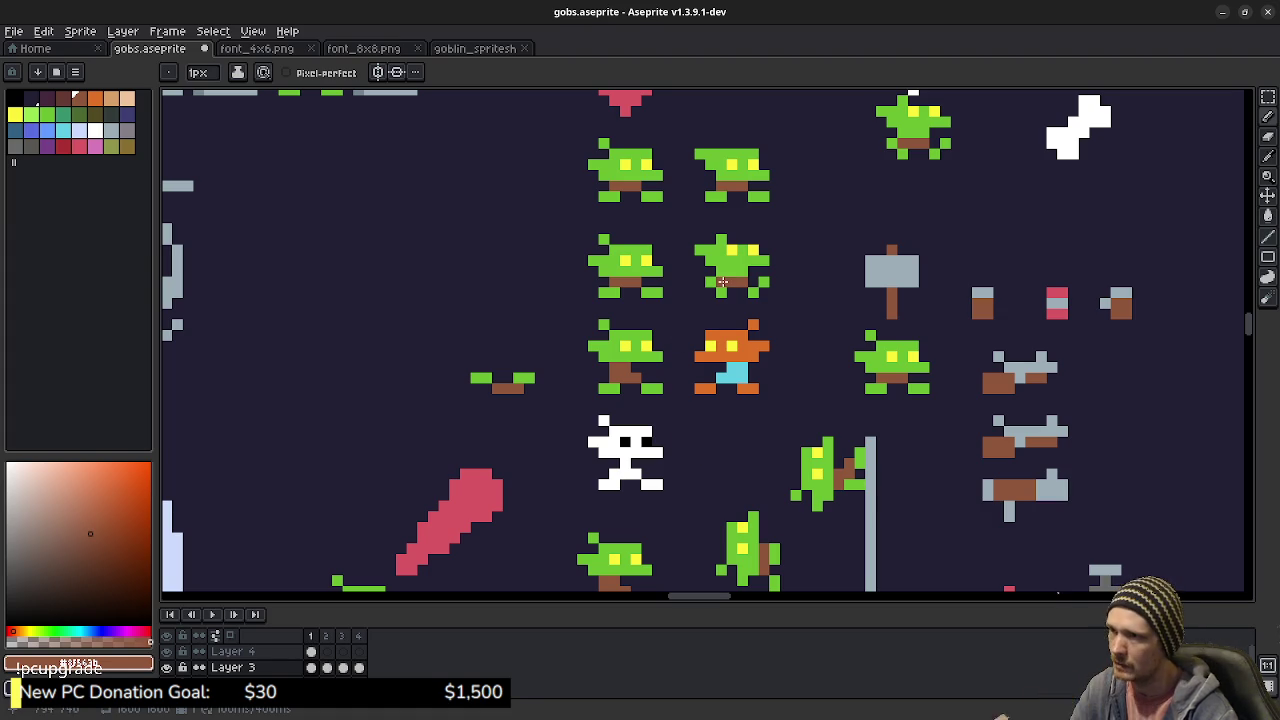
{"action": "key", "text": "v"}
{"action": "left_click_drag", "start_coordinate": [740, 285], "coordinate": [768, 287]}
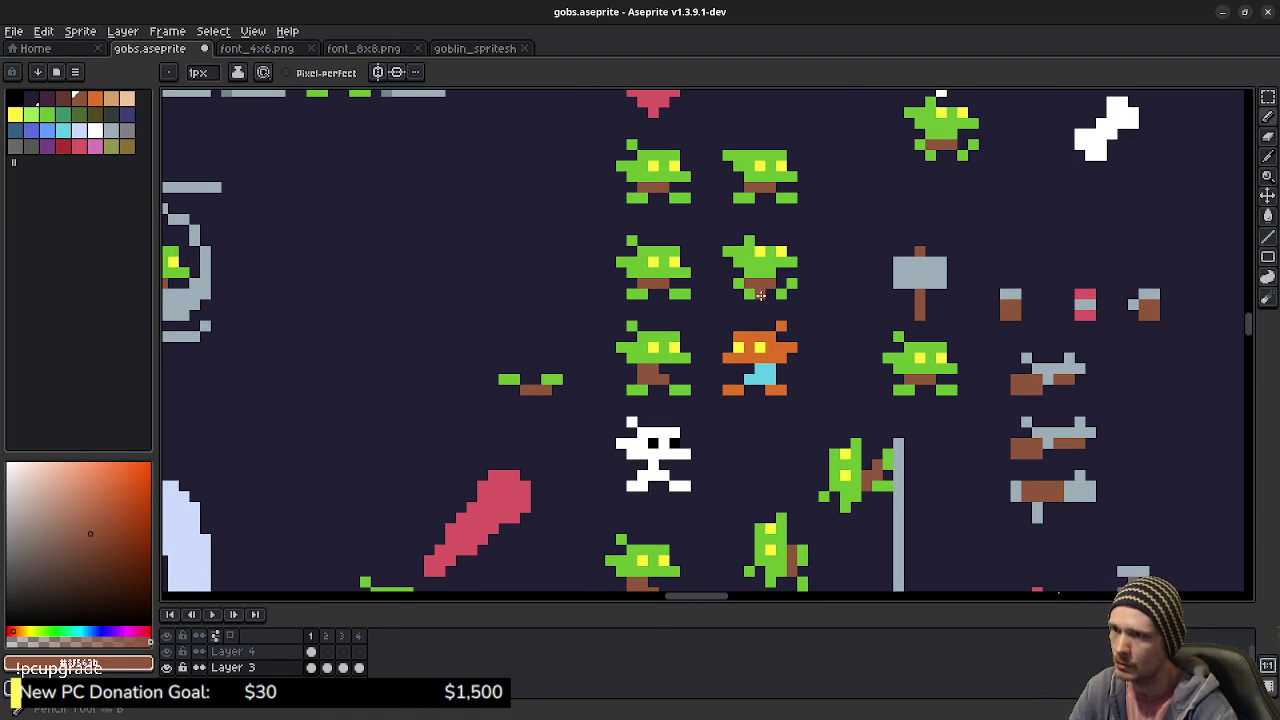
{"action": "key", "text": "b"}
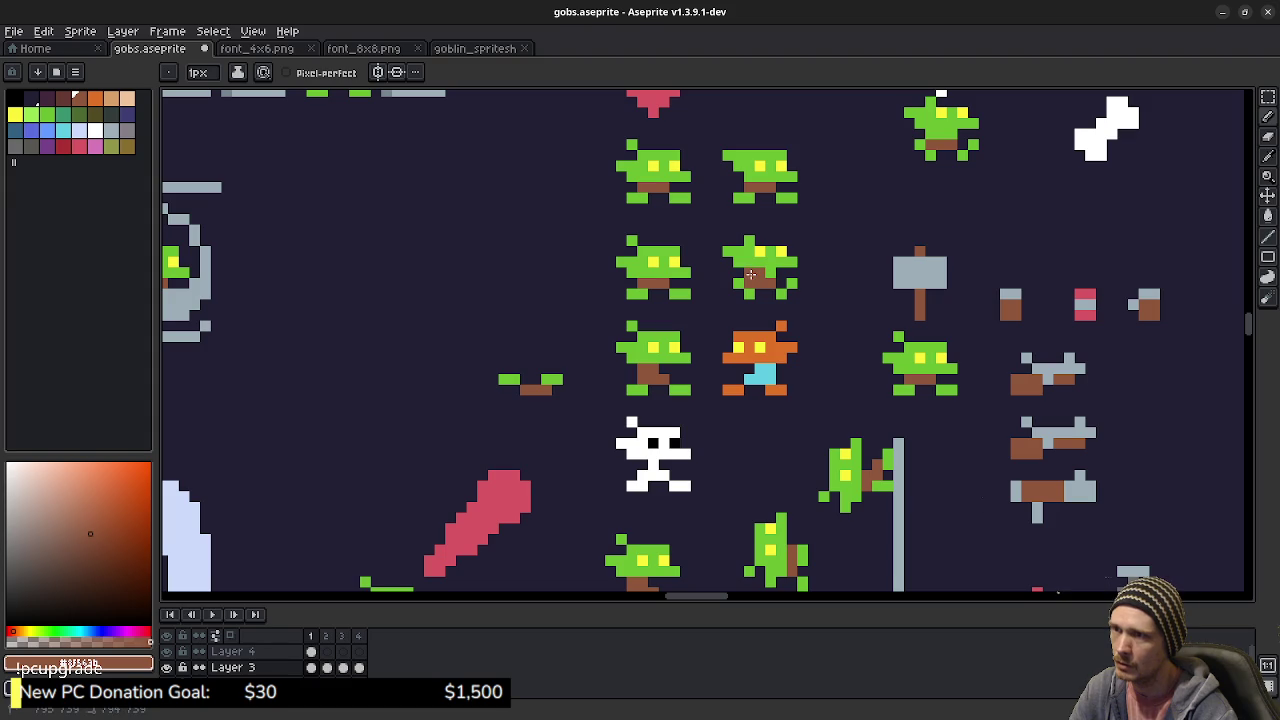
{"action": "key", "text": "e"}
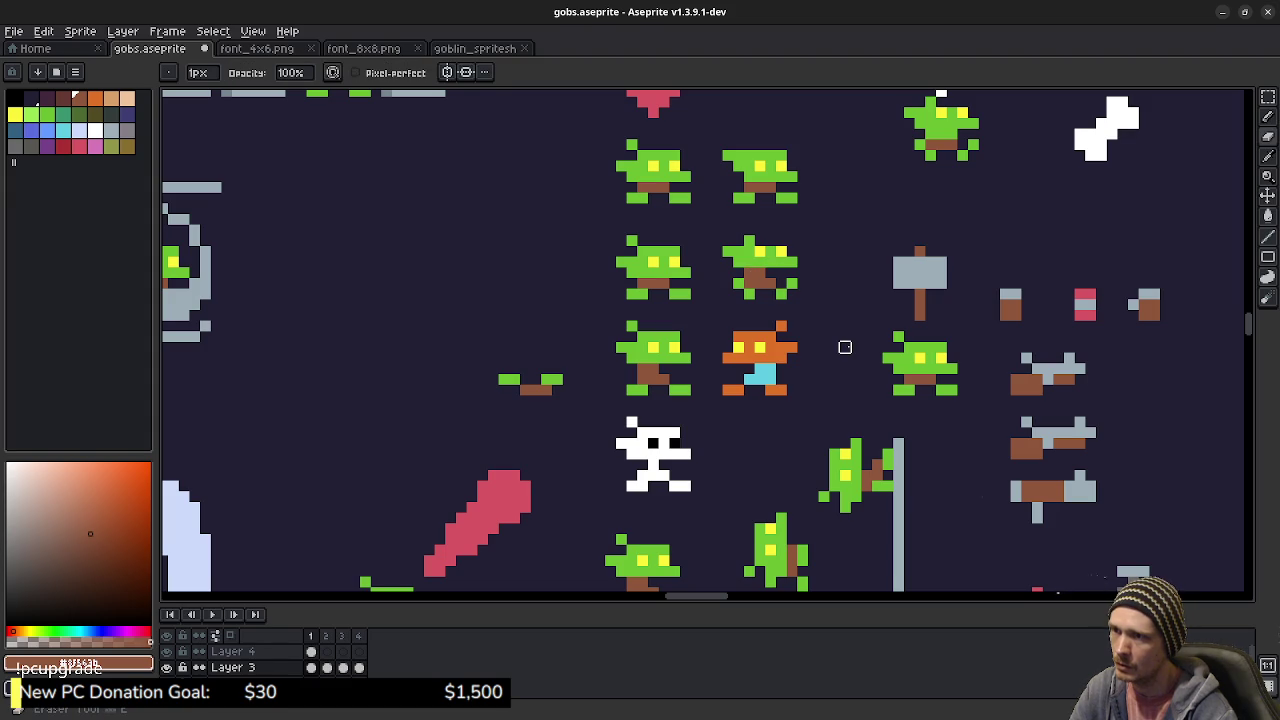
{"action": "left_click_drag", "start_coordinate": [821, 342], "coordinate": [776, 342]}
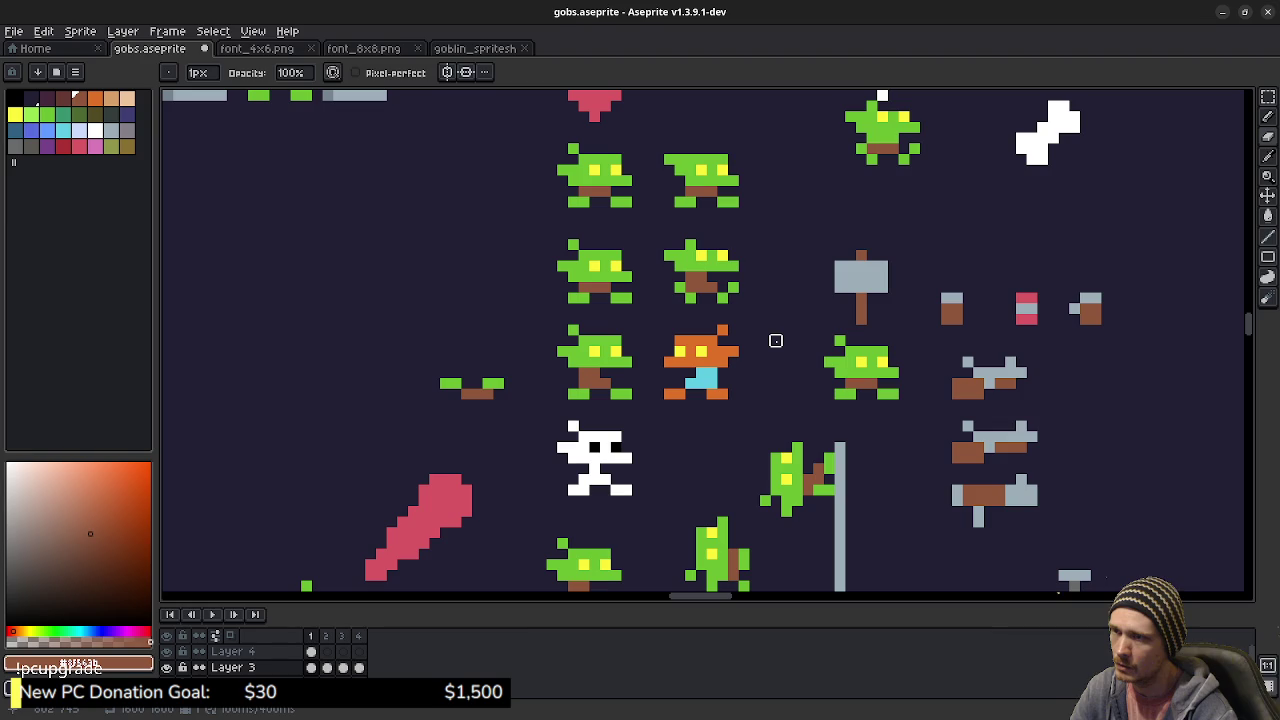
{"action": "scroll", "coordinate": [776, 341], "scroll_direction": "down", "scroll_amount": 3}
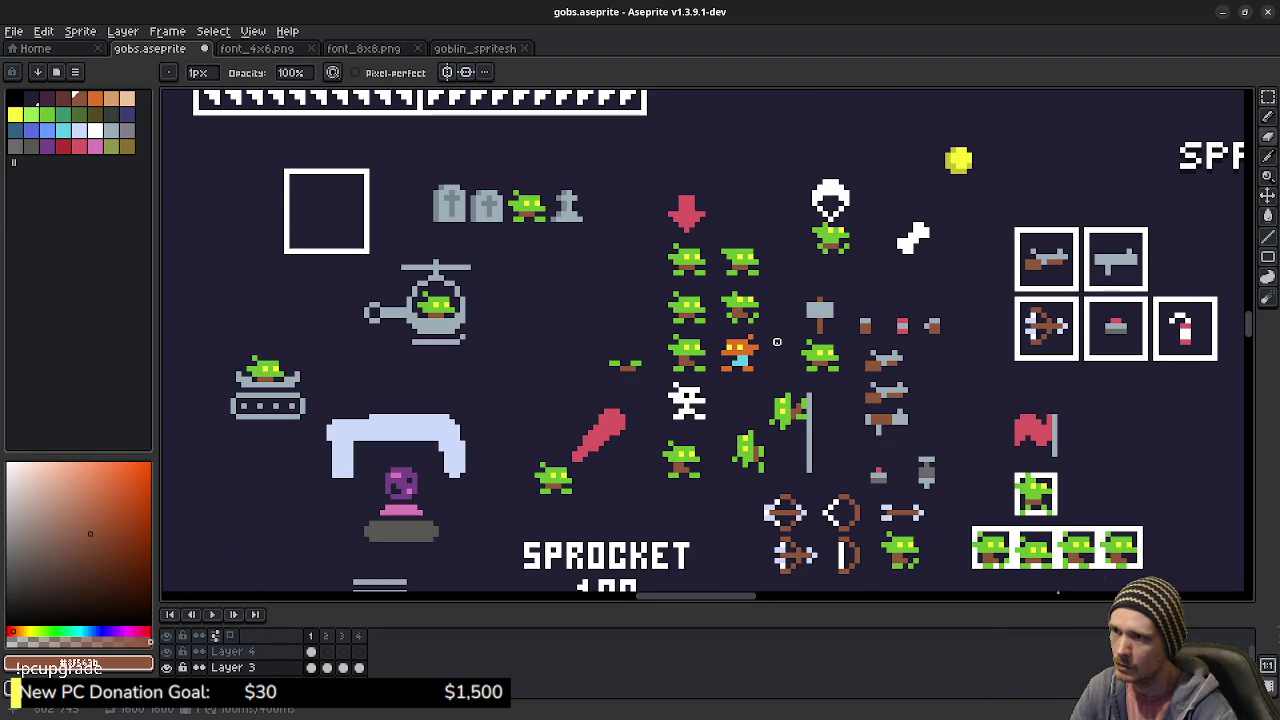
{"action": "scroll", "coordinate": [776, 342], "scroll_direction": "up", "scroll_amount": 1}
{"action": "key", "text": "ctrl+s"}
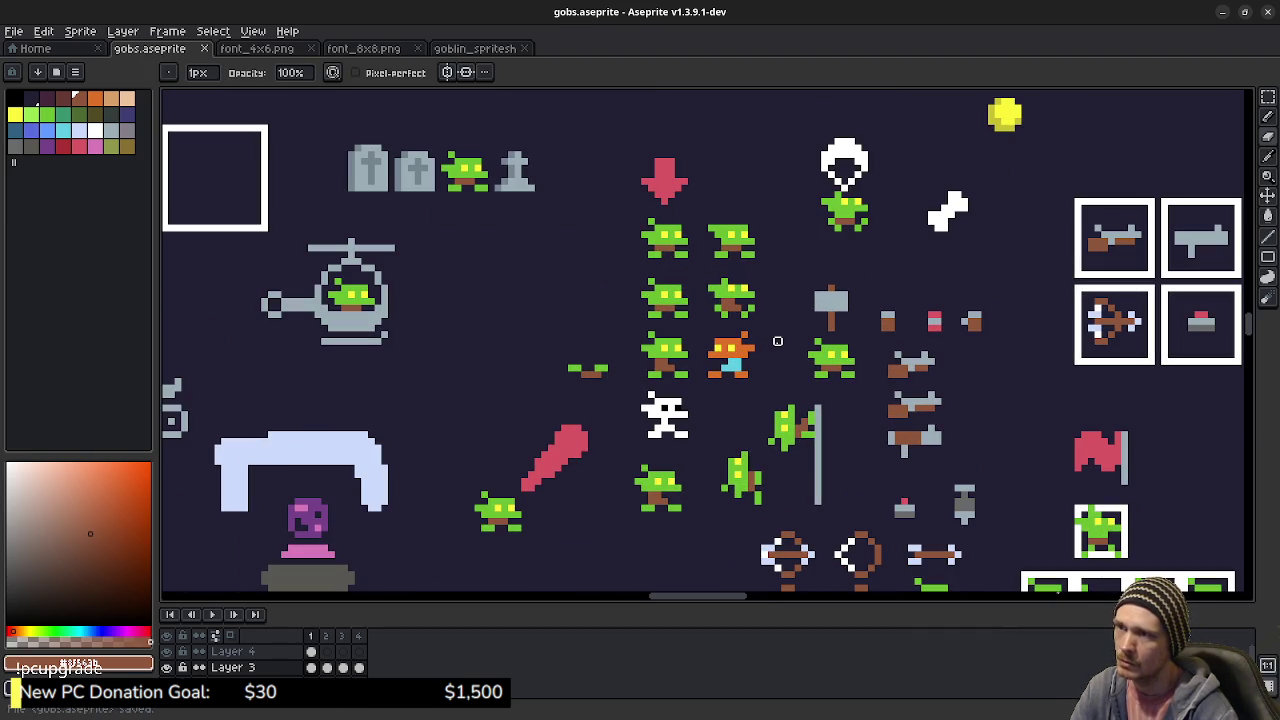
- Touch up the mouths again, re-save, and switch to goblin_spritesheet.png
{"action": "scroll", "coordinate": [852, 216], "scroll_direction": "up", "scroll_amount": 2}
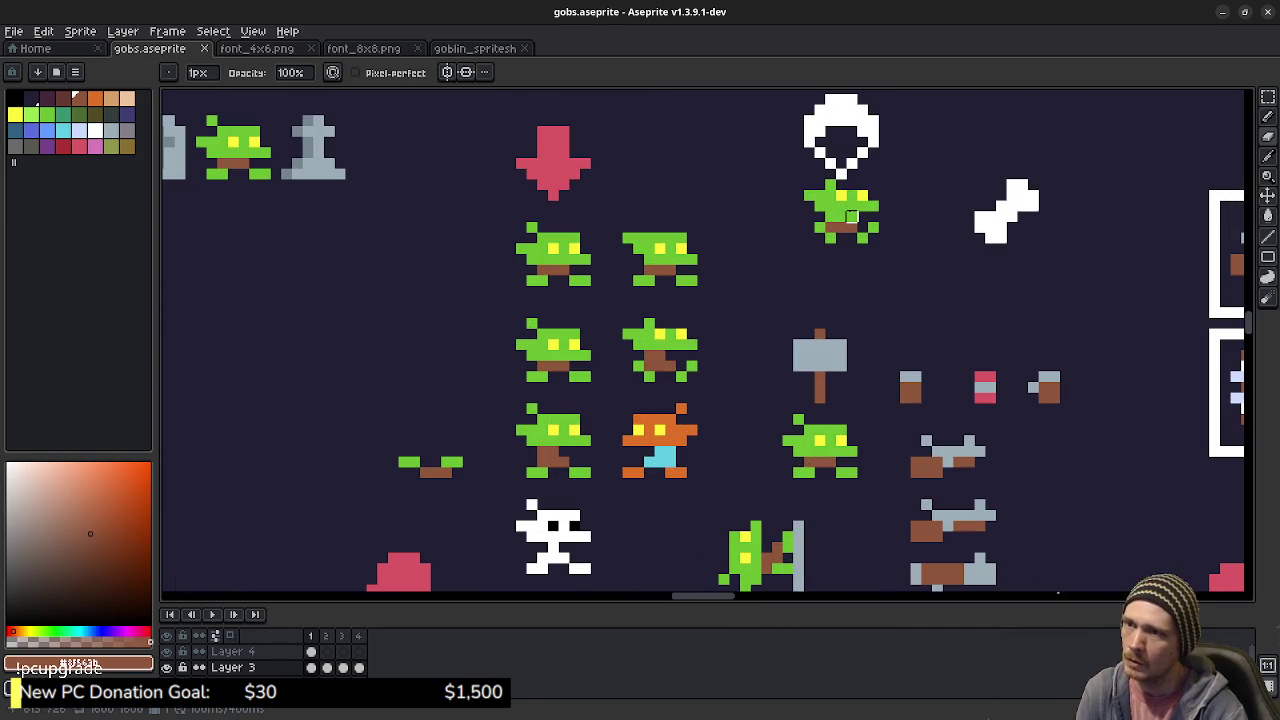
{"action": "key", "text": "e"}
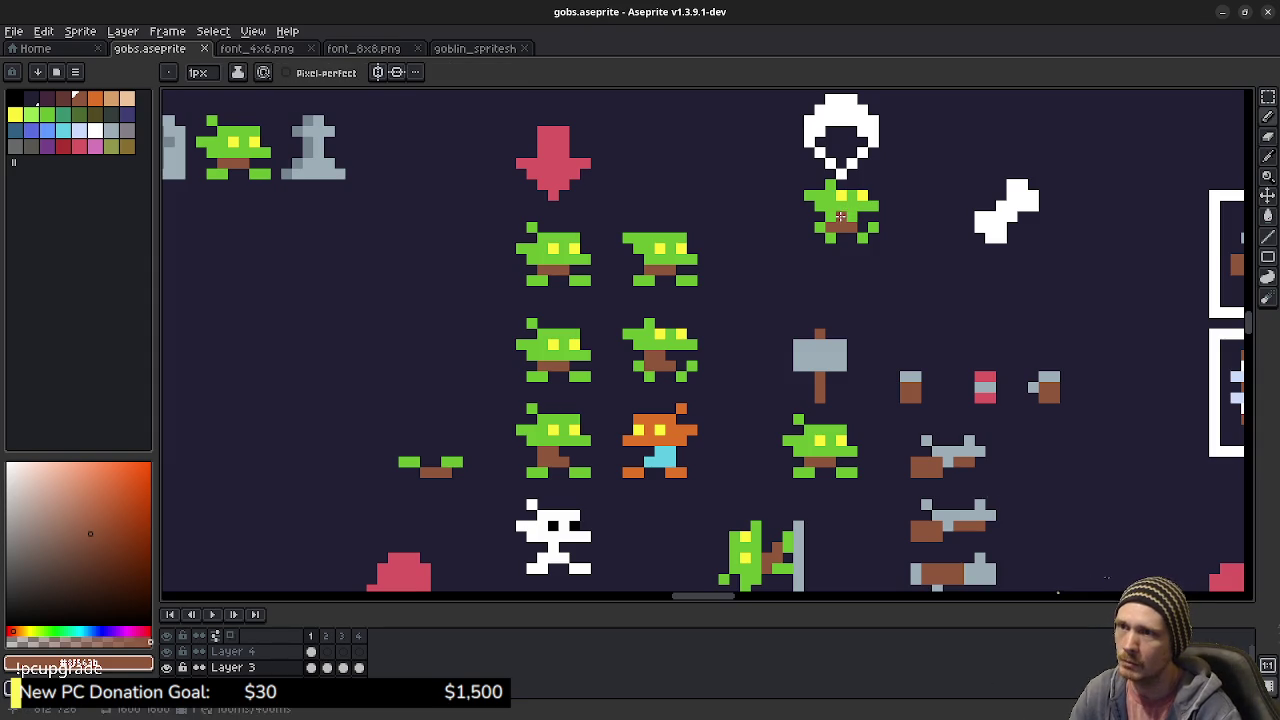
{"action": "key", "text": "b"}
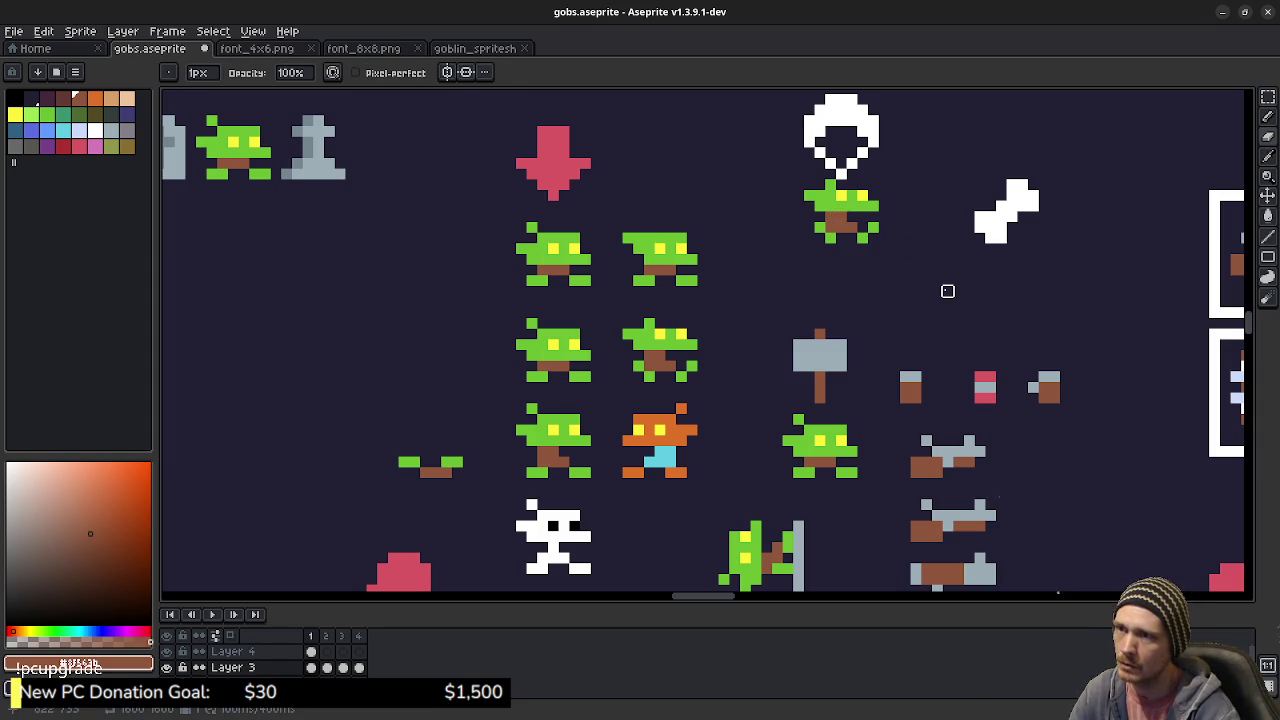
{"action": "scroll", "coordinate": [947, 291], "scroll_direction": "down", "scroll_amount": 2}
{"action": "left_click_drag", "start_coordinate": [947, 291], "coordinate": [892, 300]}
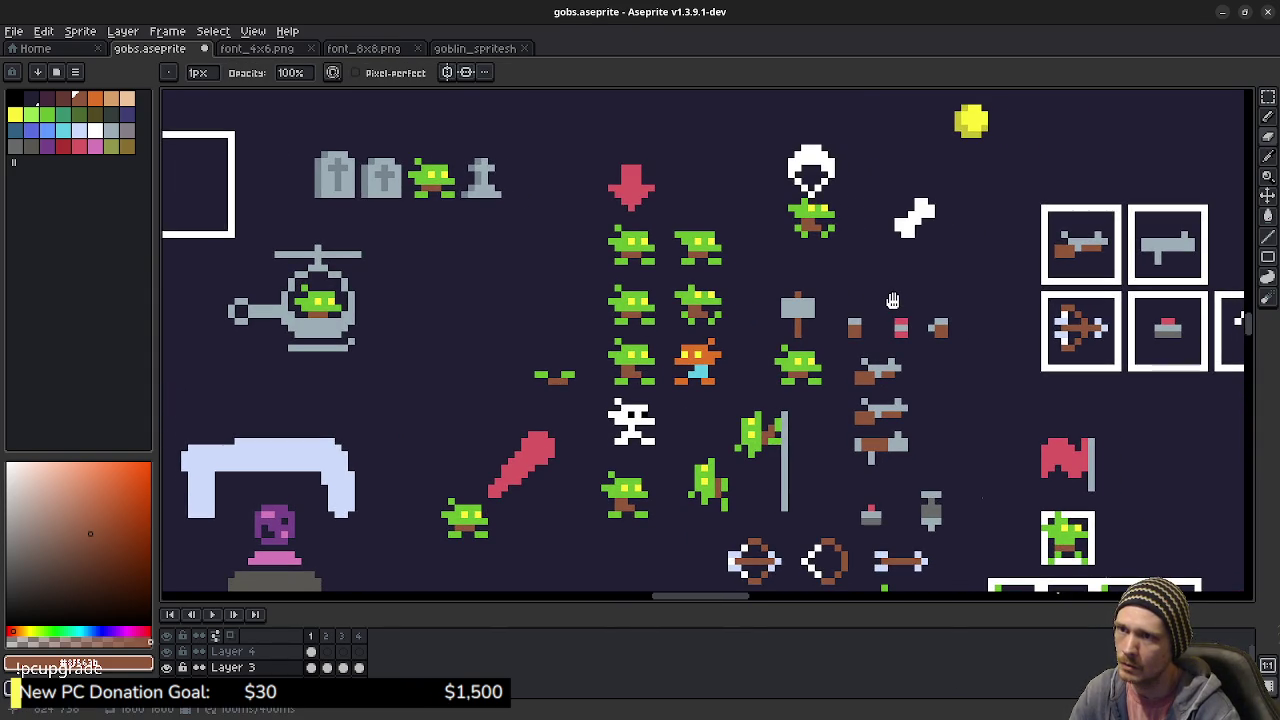
{"action": "key", "text": "ctrl+s"}
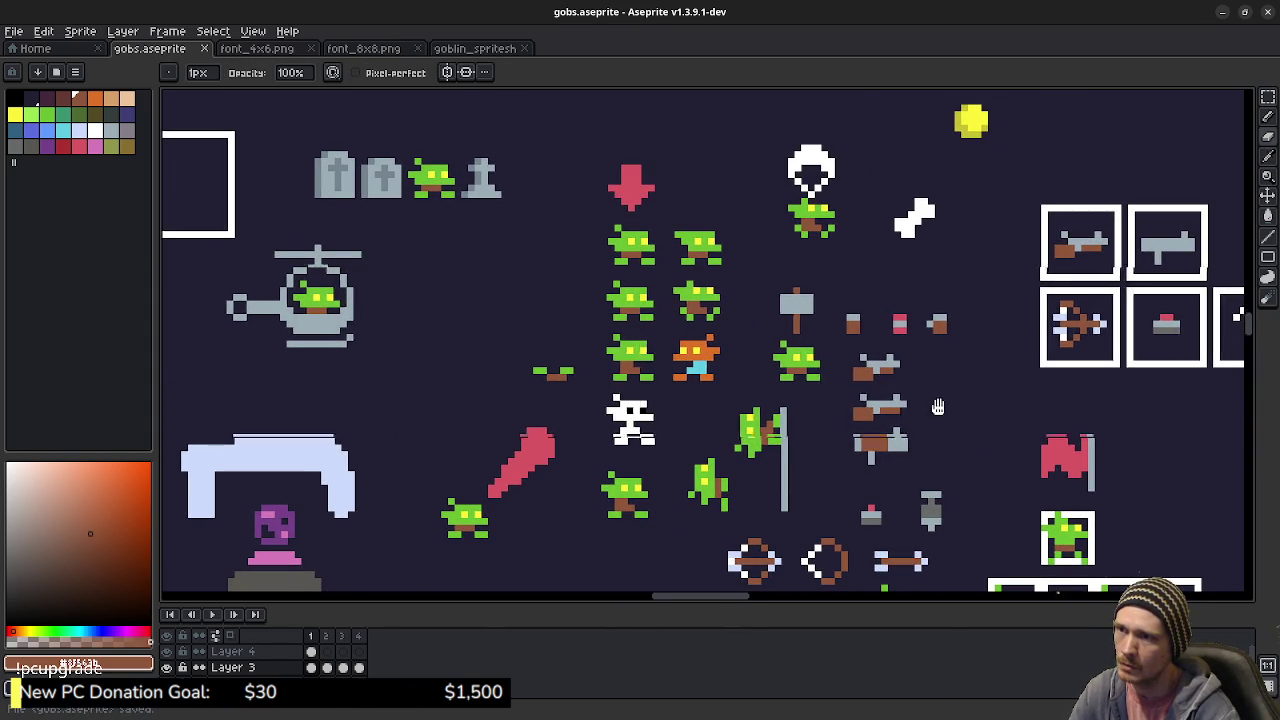
{"action": "left_click_drag", "start_coordinate": [956, 450], "coordinate": [908, 346]}
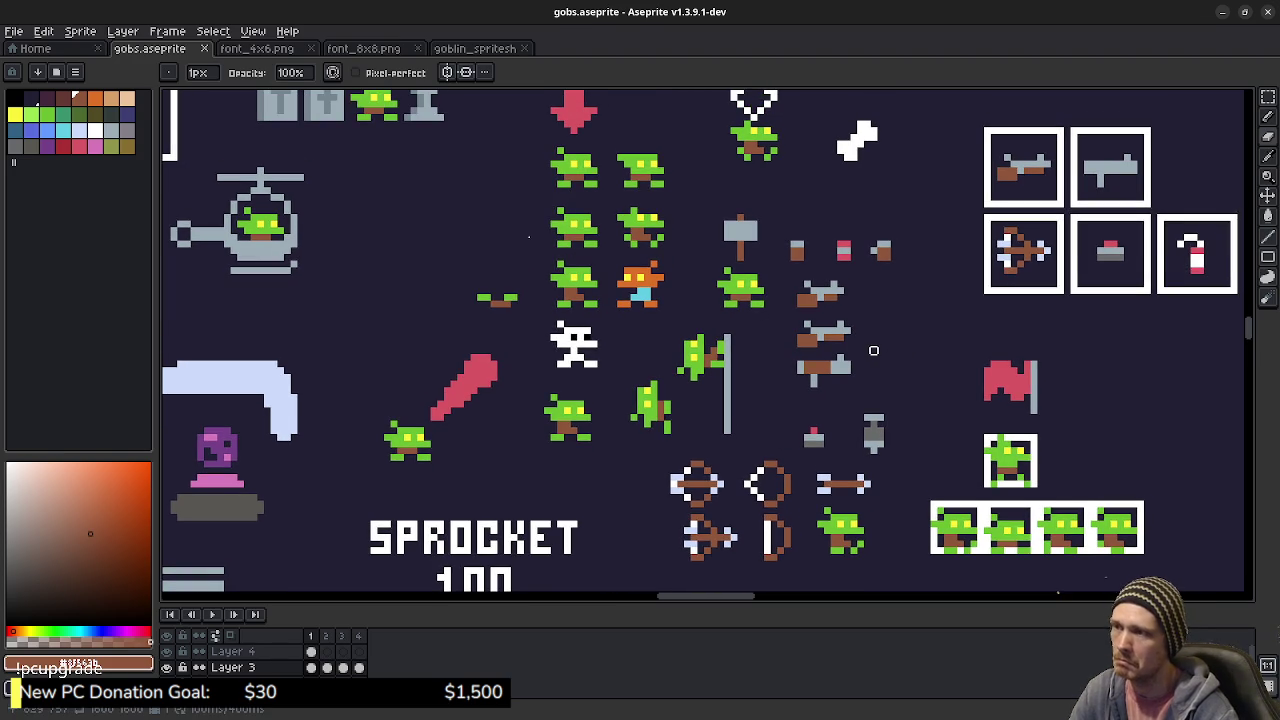
{"action": "left_click", "coordinate": [485, 49]}
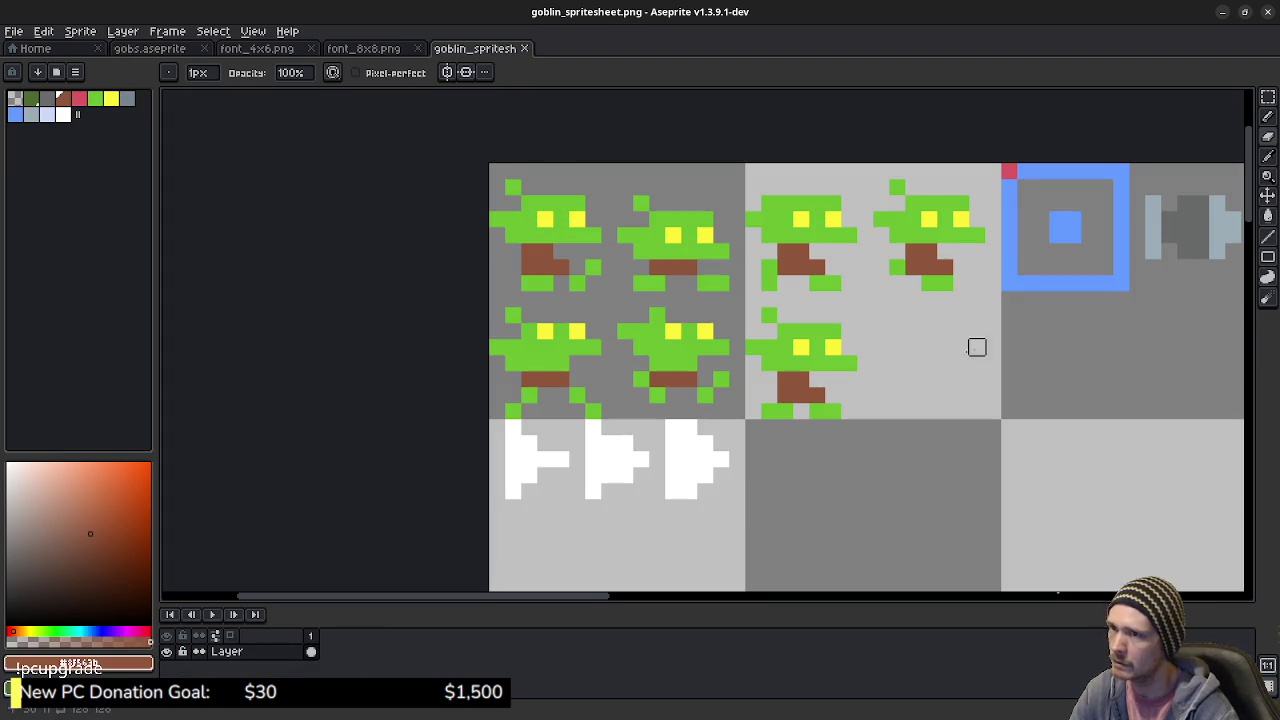
- Erase and repaint brown mouth pixels on the first two lower-row goblins
{"action": "left_click_drag", "start_coordinate": [910, 352], "coordinate": [901, 358]}
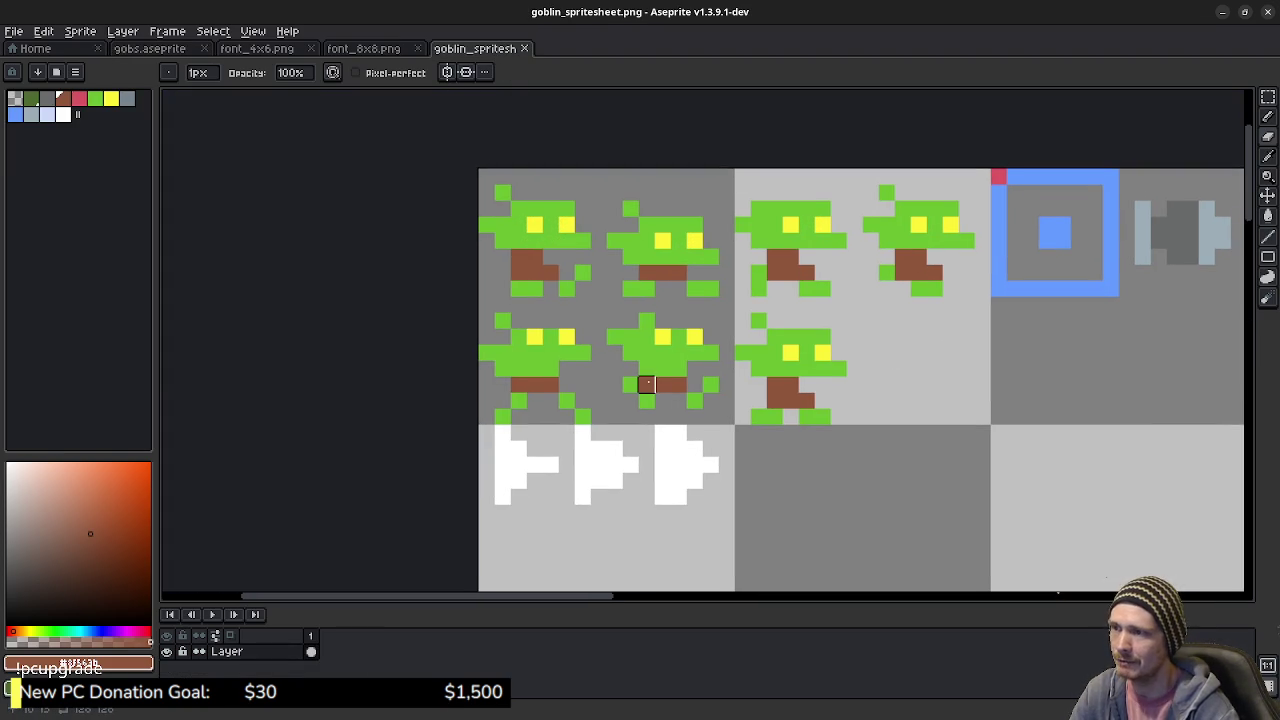
{"action": "key", "text": "e"}
{"action": "left_click", "coordinate": [646, 370]}
{"action": "key", "text": "b"}
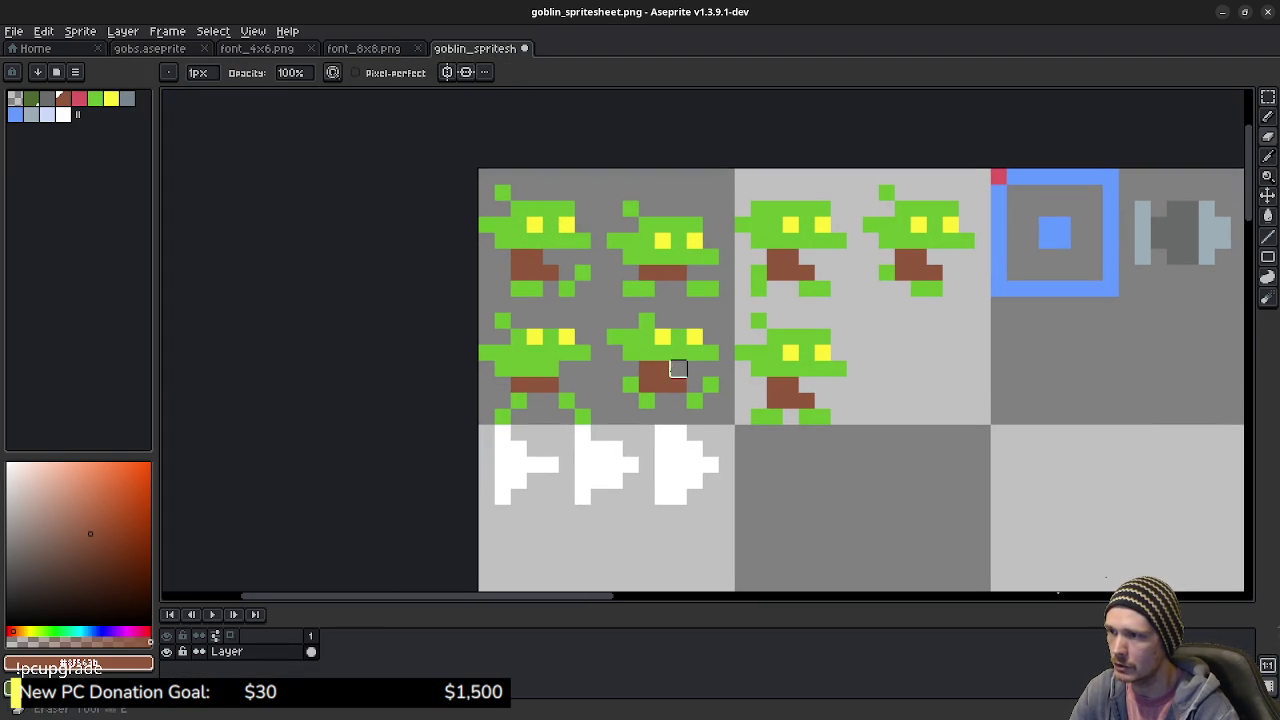
{"action": "left_click", "coordinate": [534, 370]}
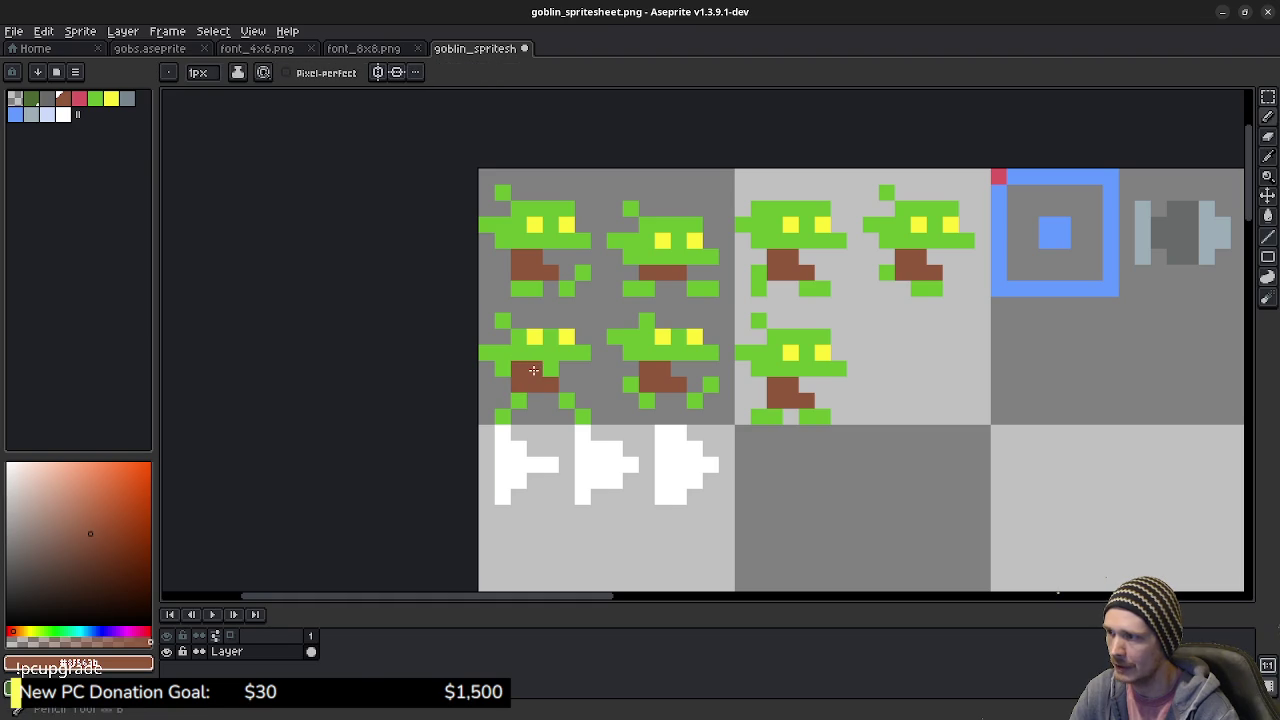
{"action": "key", "text": "e"}
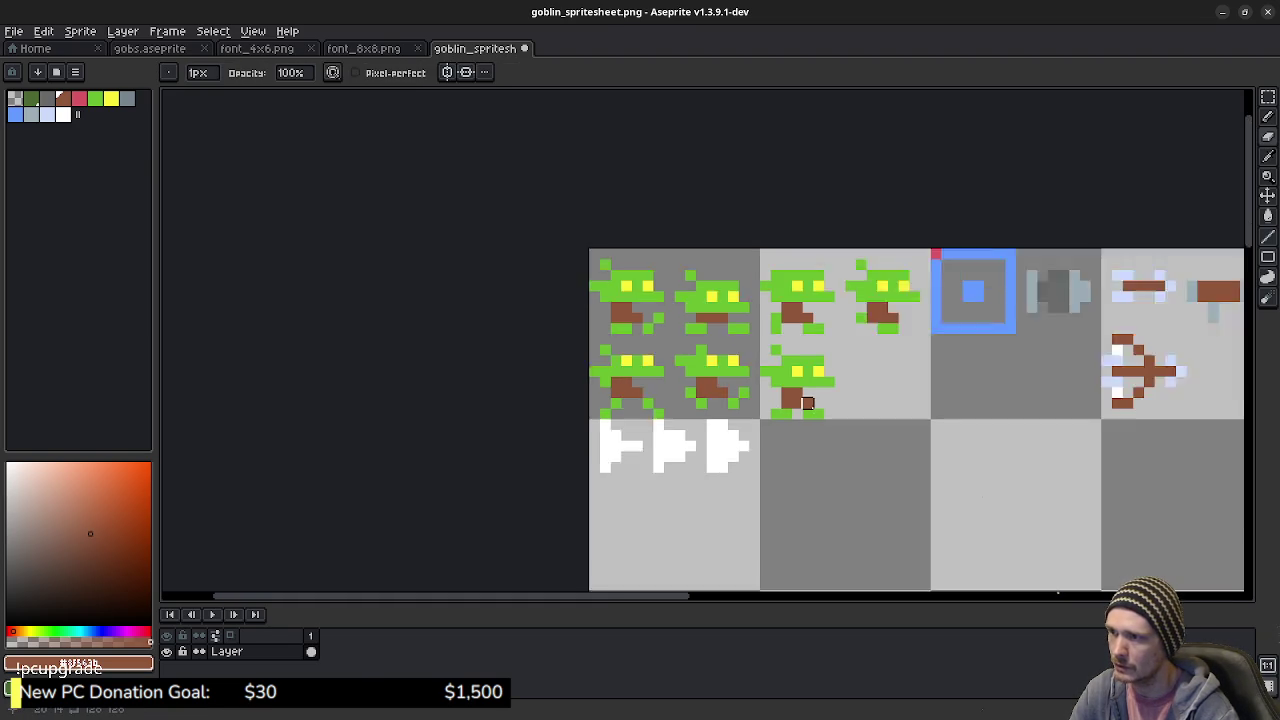
- Check gobs.aseprite for reference, then return to goblin_spritesheet.png
{"action": "scroll", "coordinate": [806, 400], "scroll_direction": "down", "scroll_amount": 2}
{"action": "scroll", "coordinate": [864, 429], "scroll_direction": "down", "scroll_amount": 1}
{"action": "scroll", "coordinate": [864, 429], "scroll_direction": "up", "scroll_amount": 1}
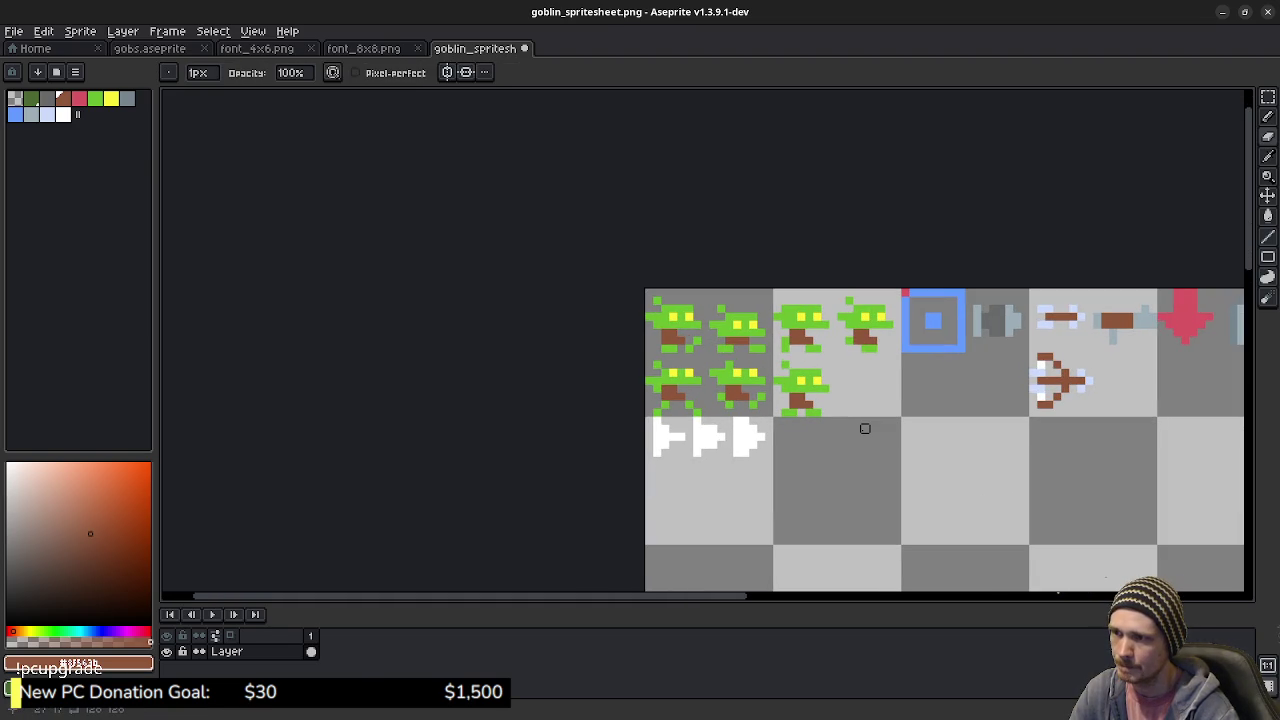
{"action": "scroll", "coordinate": [865, 428], "scroll_direction": "up", "scroll_amount": 1}
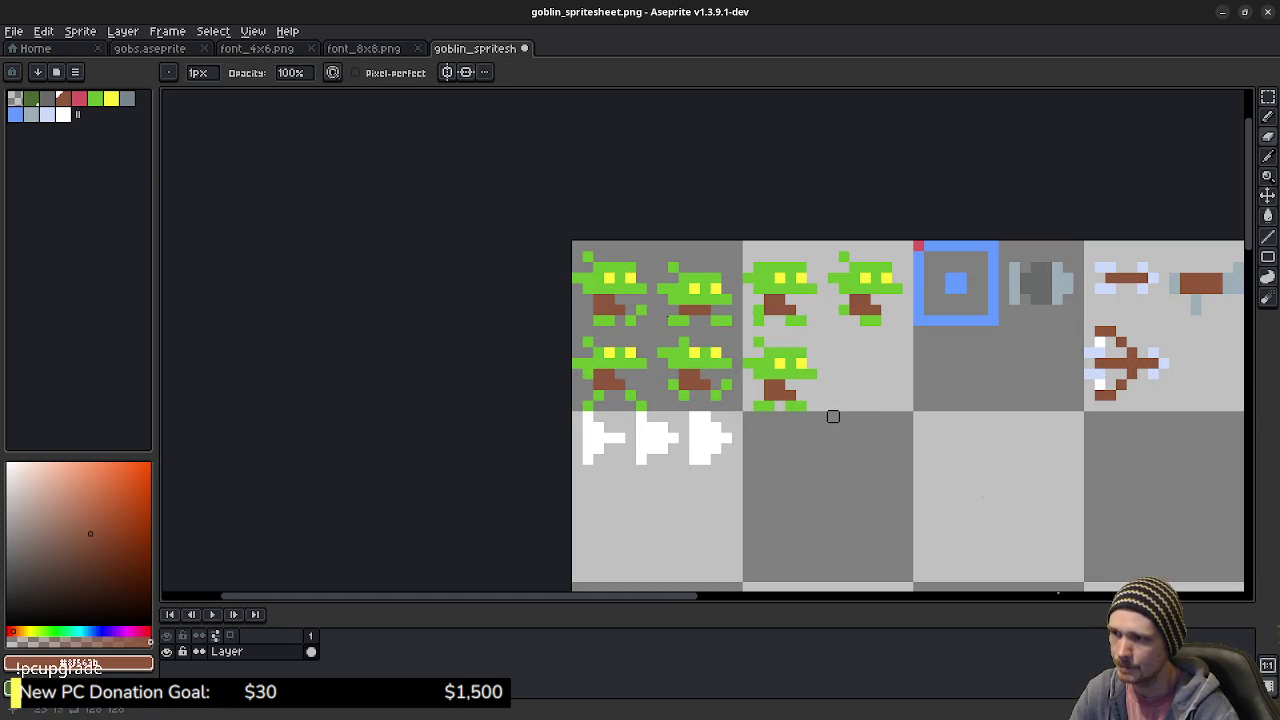
{"action": "left_click", "coordinate": [185, 50]}
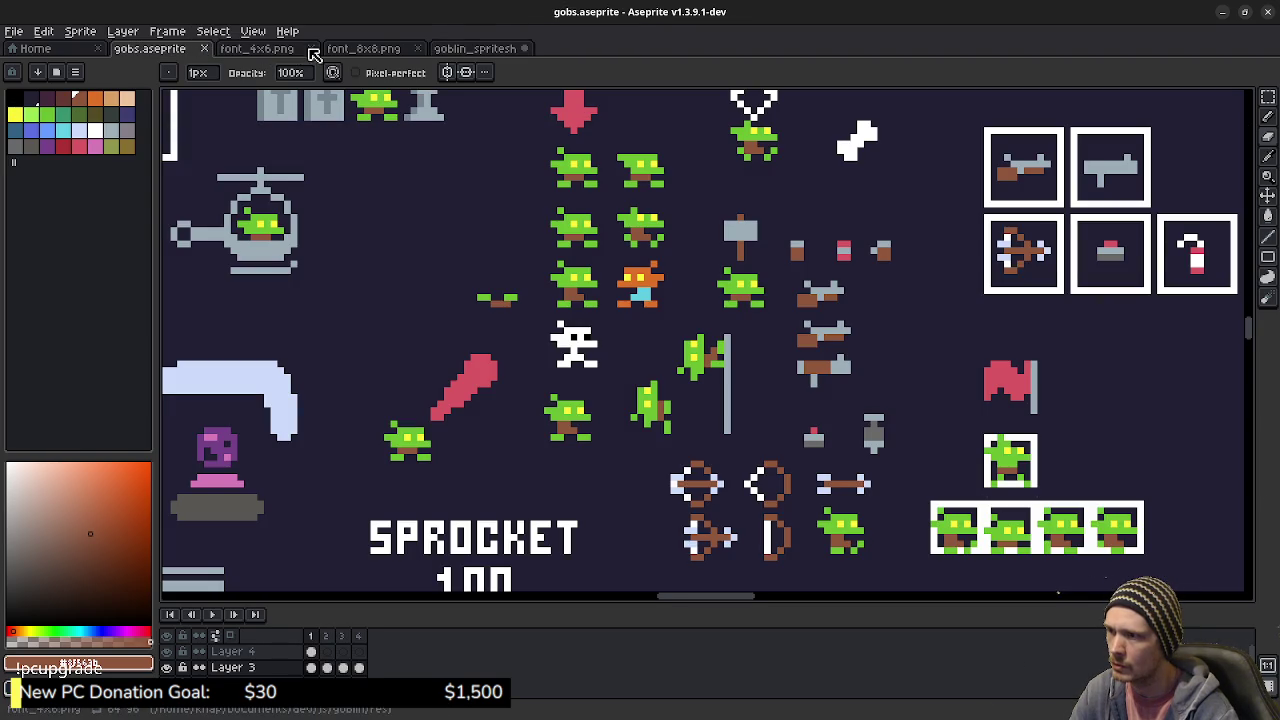
{"action": "left_click", "coordinate": [485, 50]}
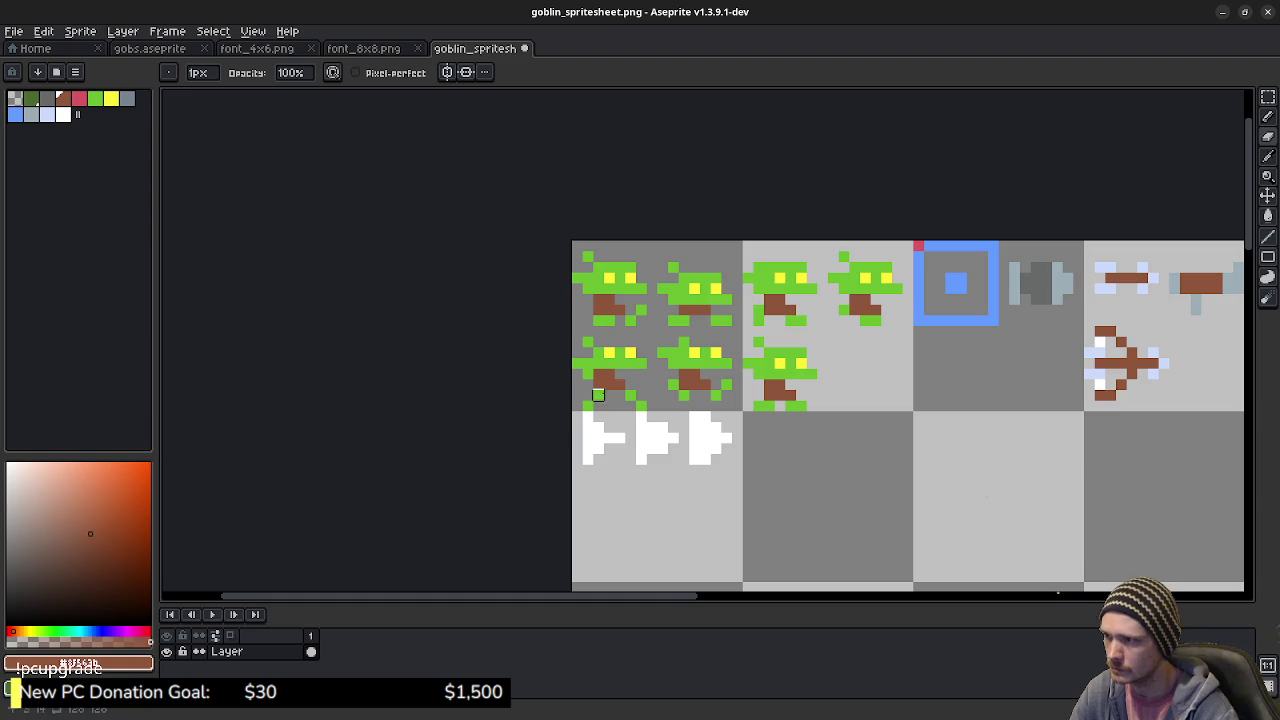
- Sample the eye yellow and paint a pixel below each eye of the lower-left goblin
{"action": "scroll", "coordinate": [612, 380], "scroll_direction": "up", "scroll_amount": 1}
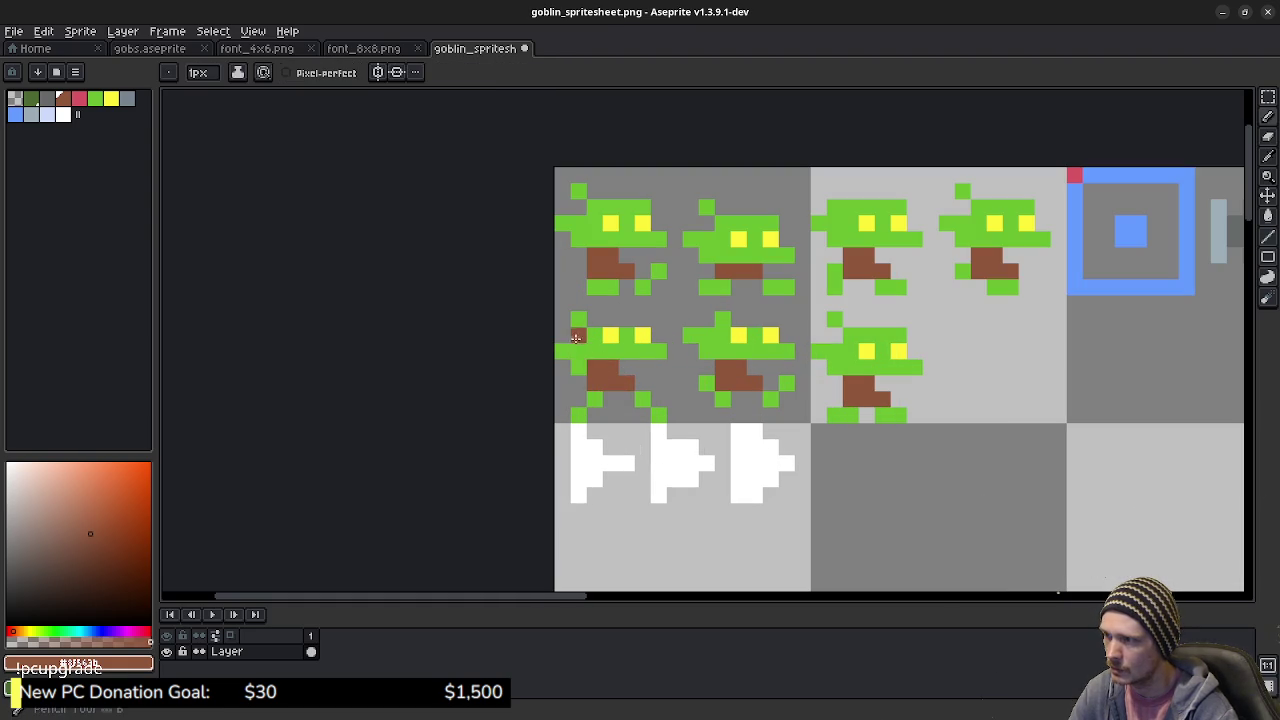
{"action": "key", "text": "i"}
{"action": "left_click", "coordinate": [580, 343], "text": "alt"}
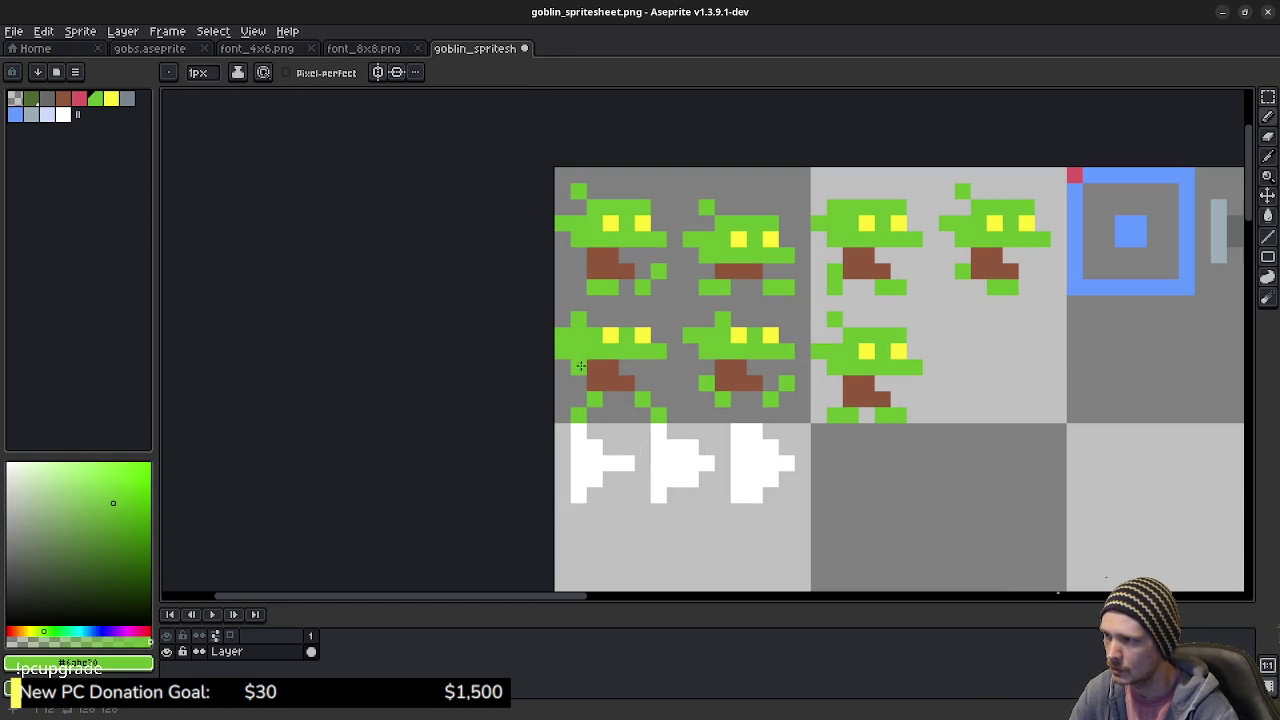
{"action": "key", "text": "e"}
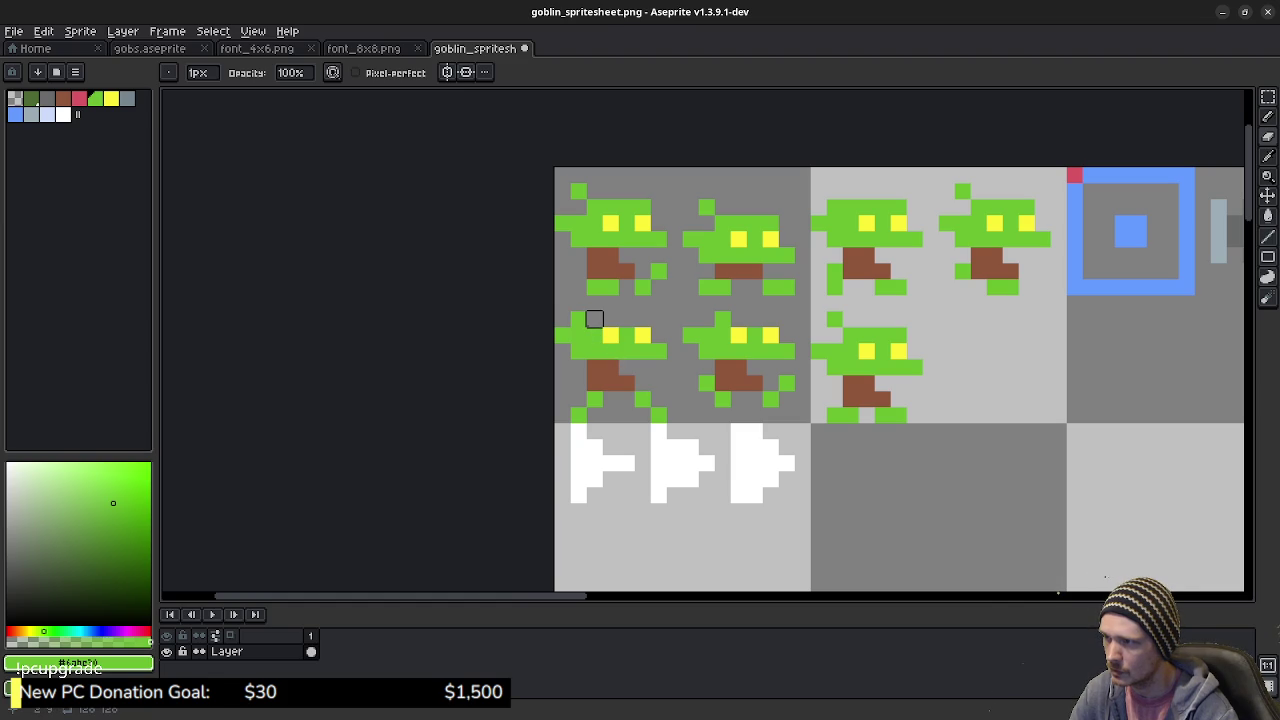
{"action": "key", "text": "e"}
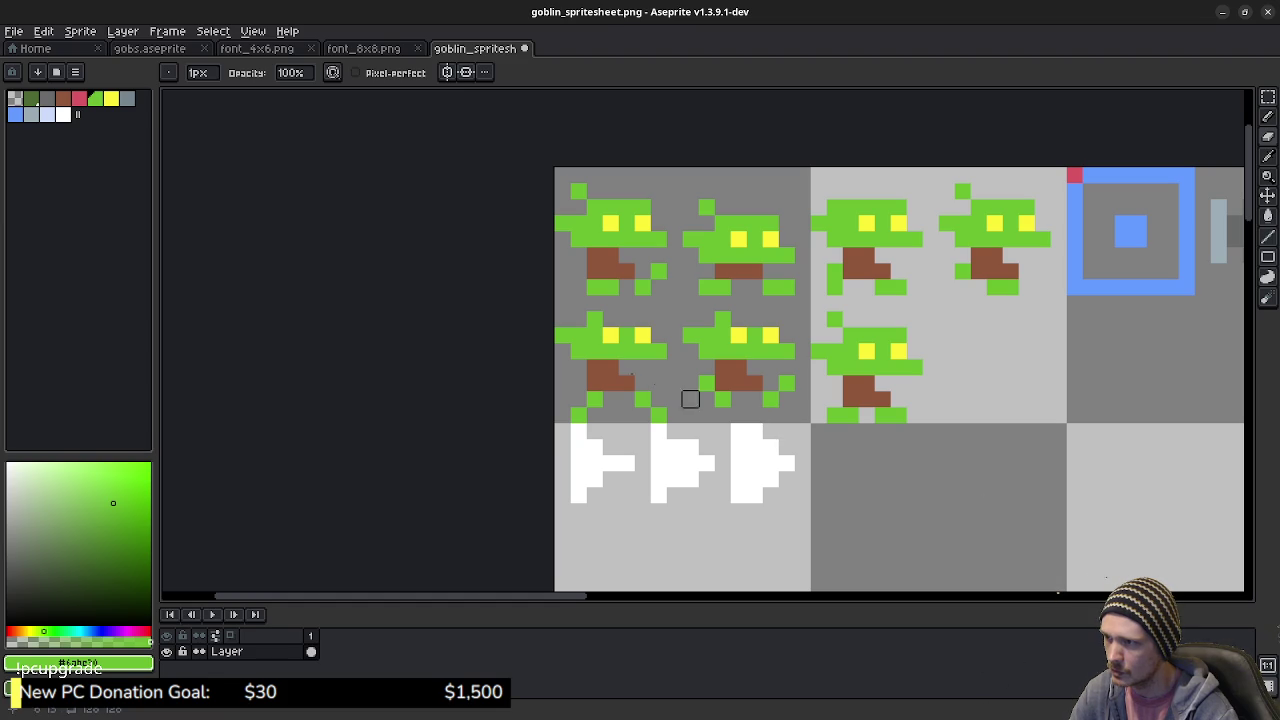
{"action": "left_click", "coordinate": [609, 333], "text": "alt"}
{"action": "key", "text": "b"}
{"action": "left_click", "coordinate": [609, 350]}
{"action": "left_click", "coordinate": [642, 350]}
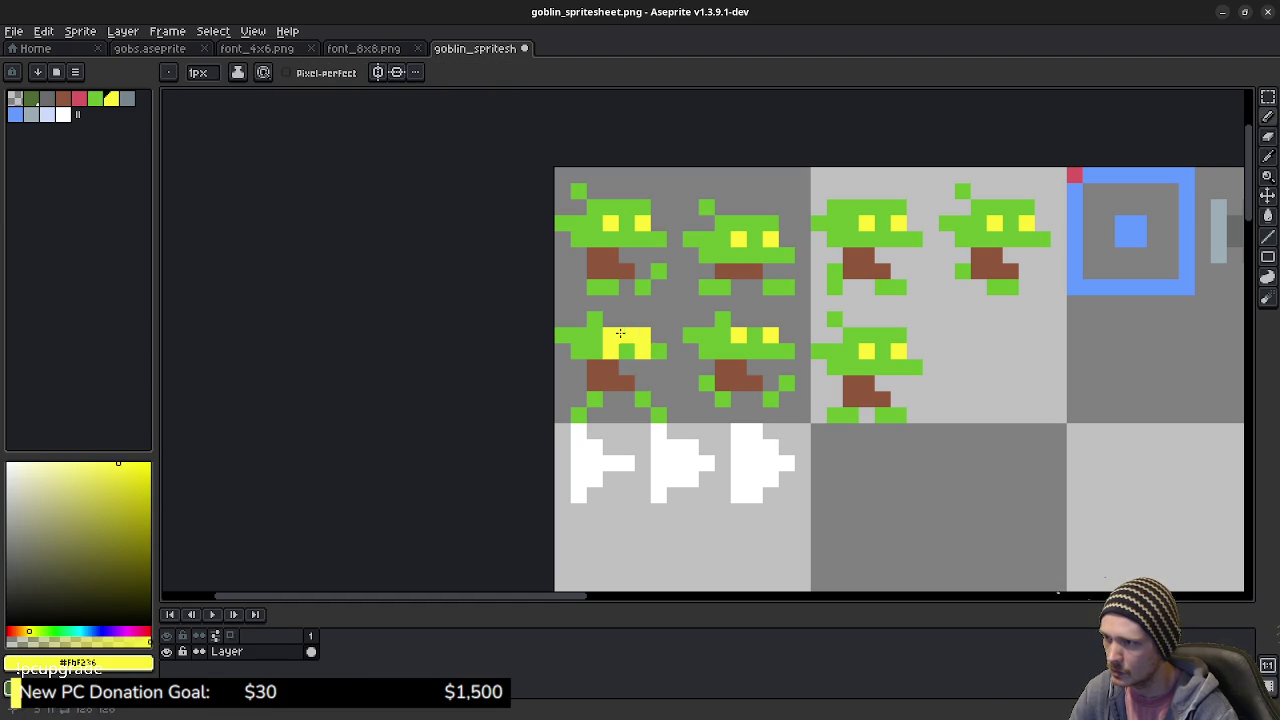
- Cover both eye tops in green, save goblin_spritesheet.png, and recolour a mouth pixel green
{"action": "left_click", "coordinate": [623, 335], "text": "alt"}
{"action": "left_click", "coordinate": [609, 338]}
{"action": "left_click", "coordinate": [642, 334]}
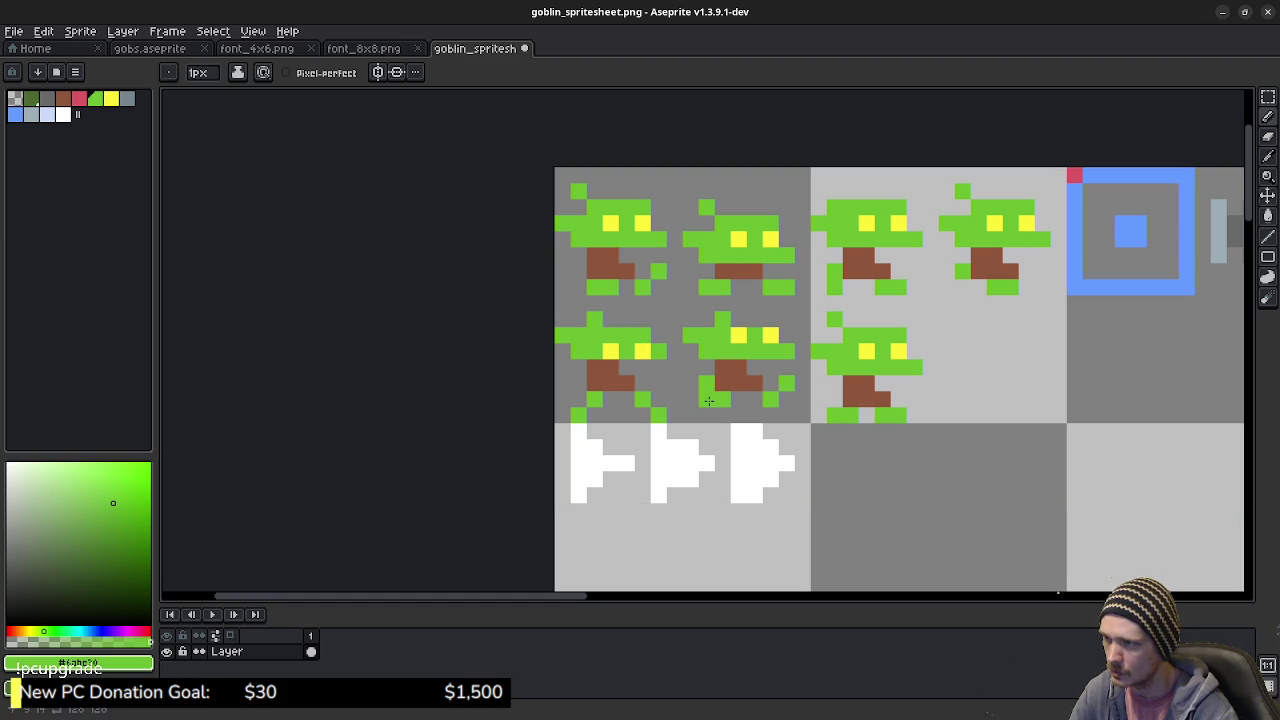
{"action": "key", "text": "ctrl+s"}
{"action": "left_click", "coordinate": [598, 381]}
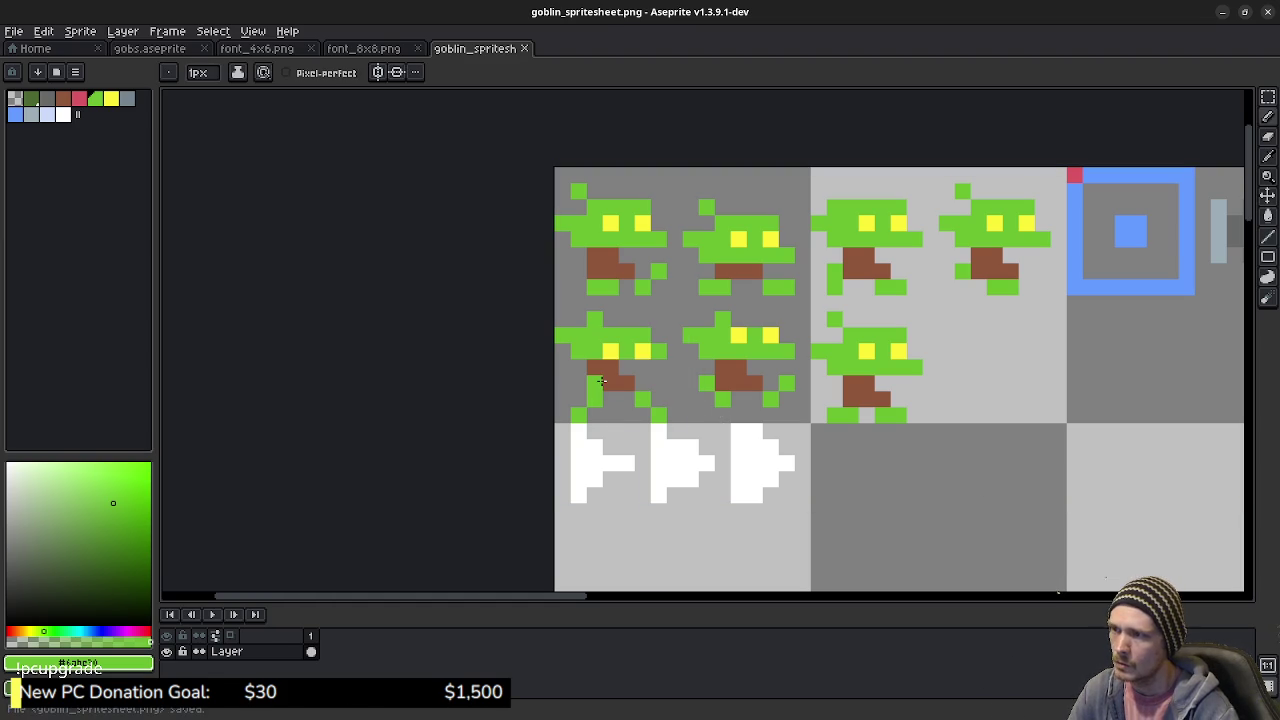
- Undo the green mouth pixels and add green pixels on the head and beside the goblin
{"action": "key", "text": "ctrl+z"}
{"action": "left_click", "coordinate": [604, 381]}
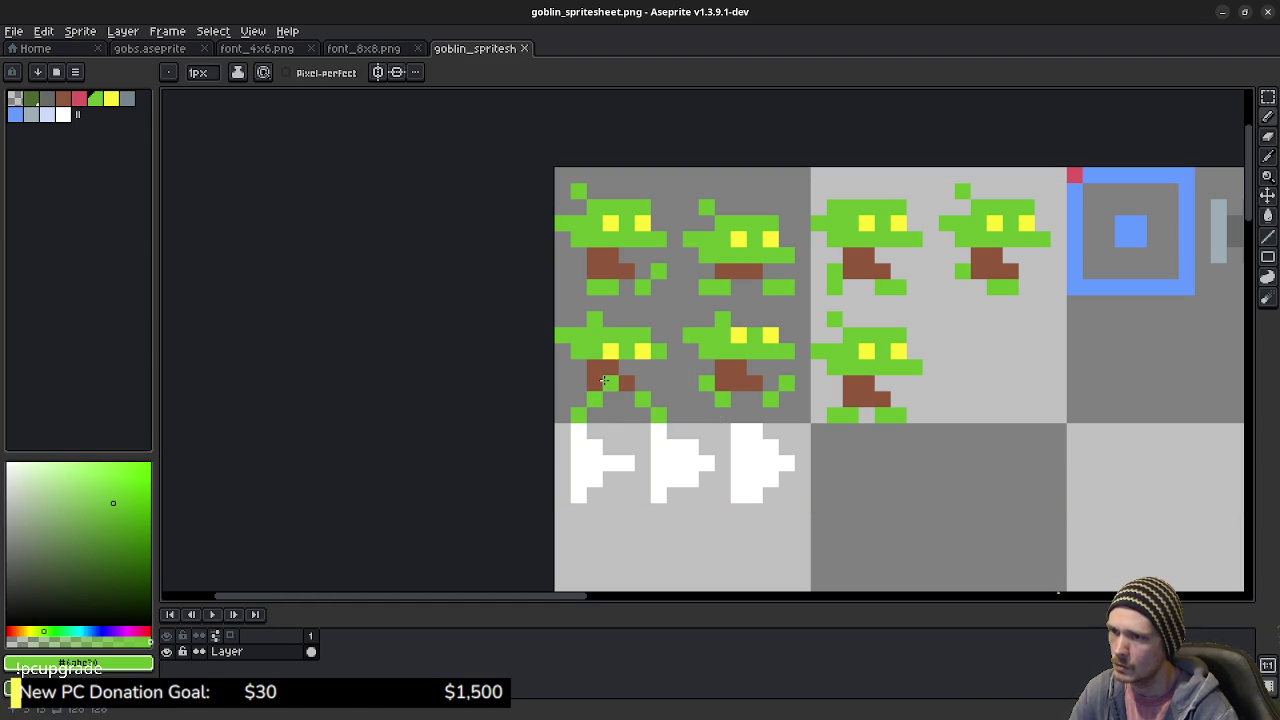
{"action": "key", "text": "ctrl+z"}
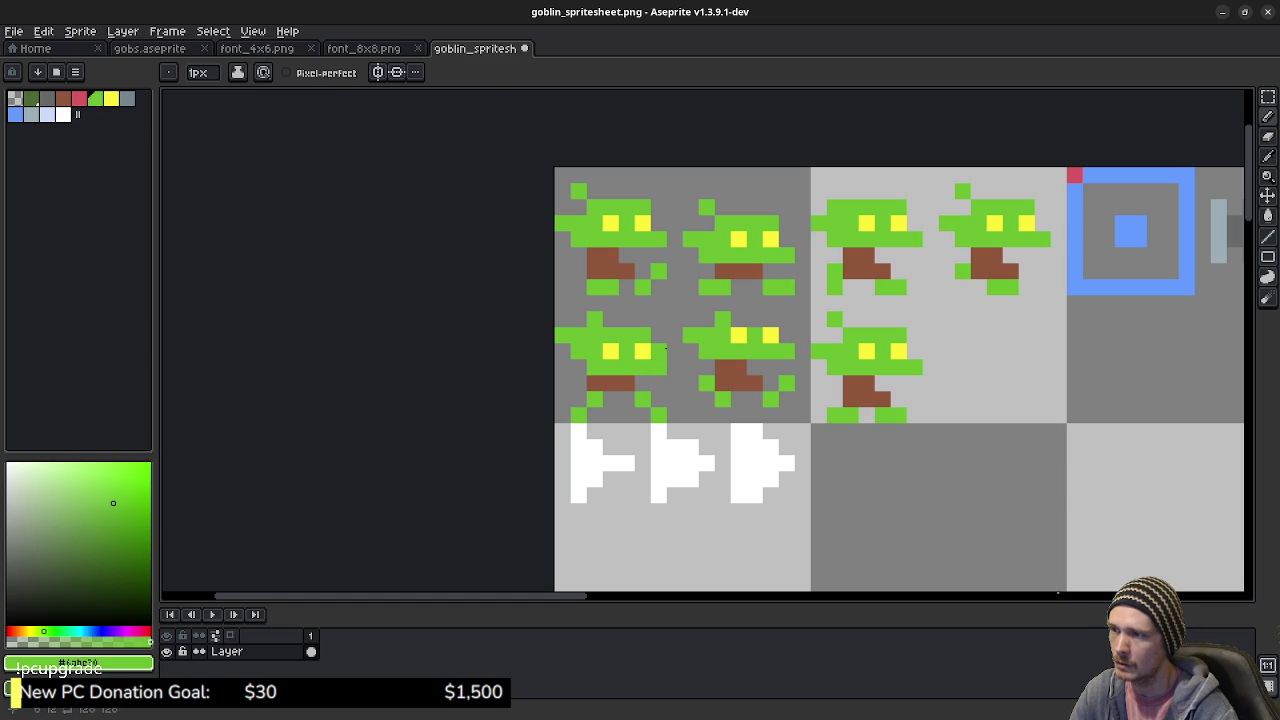
{"action": "key", "text": "b"}
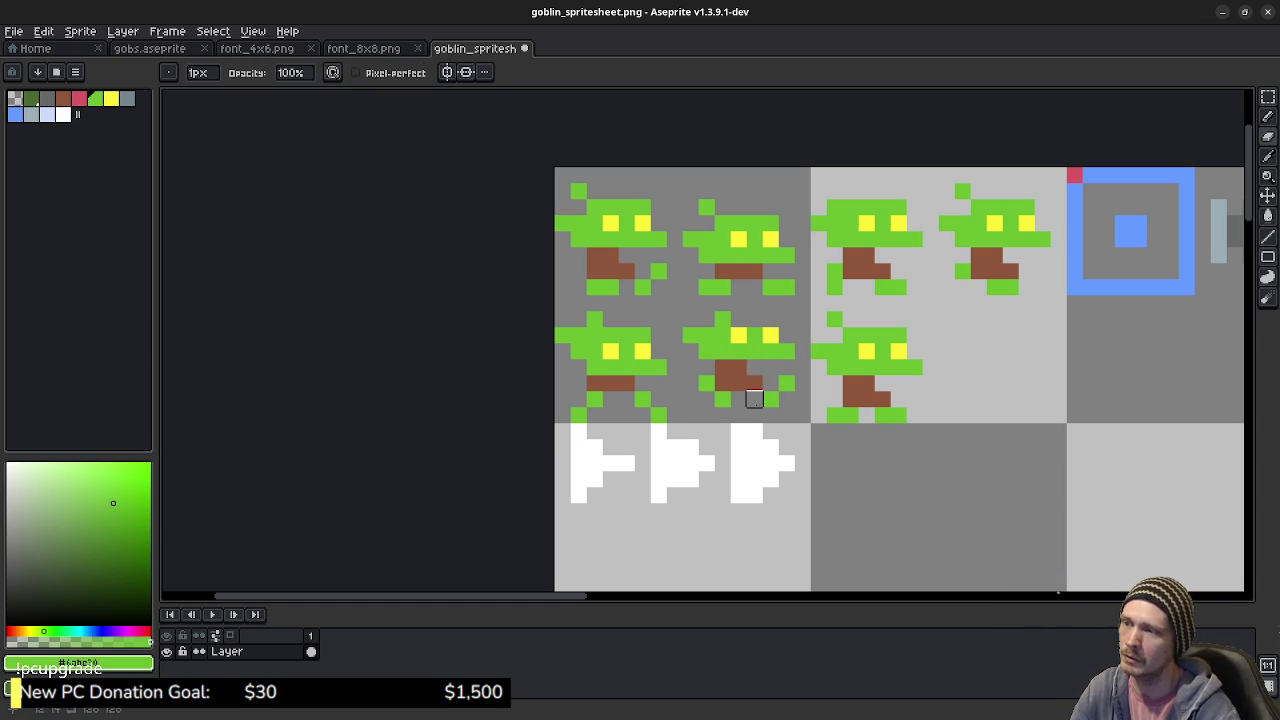
{"action": "key", "text": "i"}
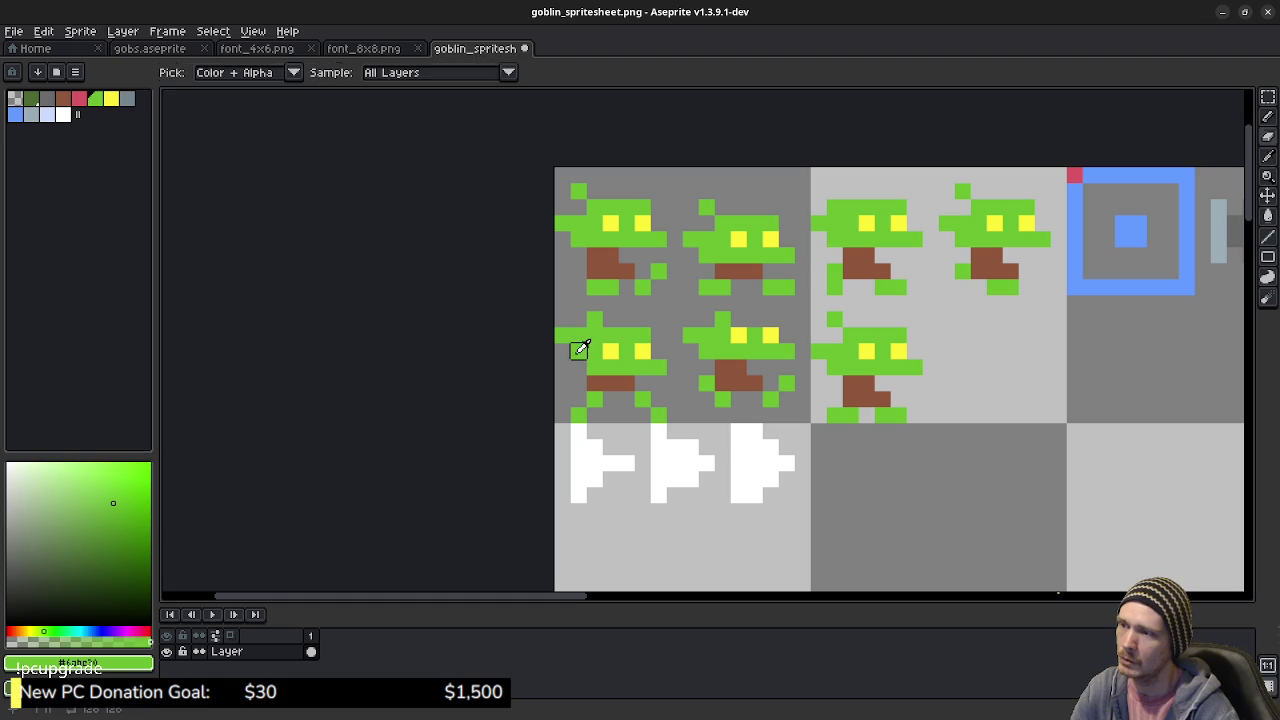
{"action": "key", "text": "b"}
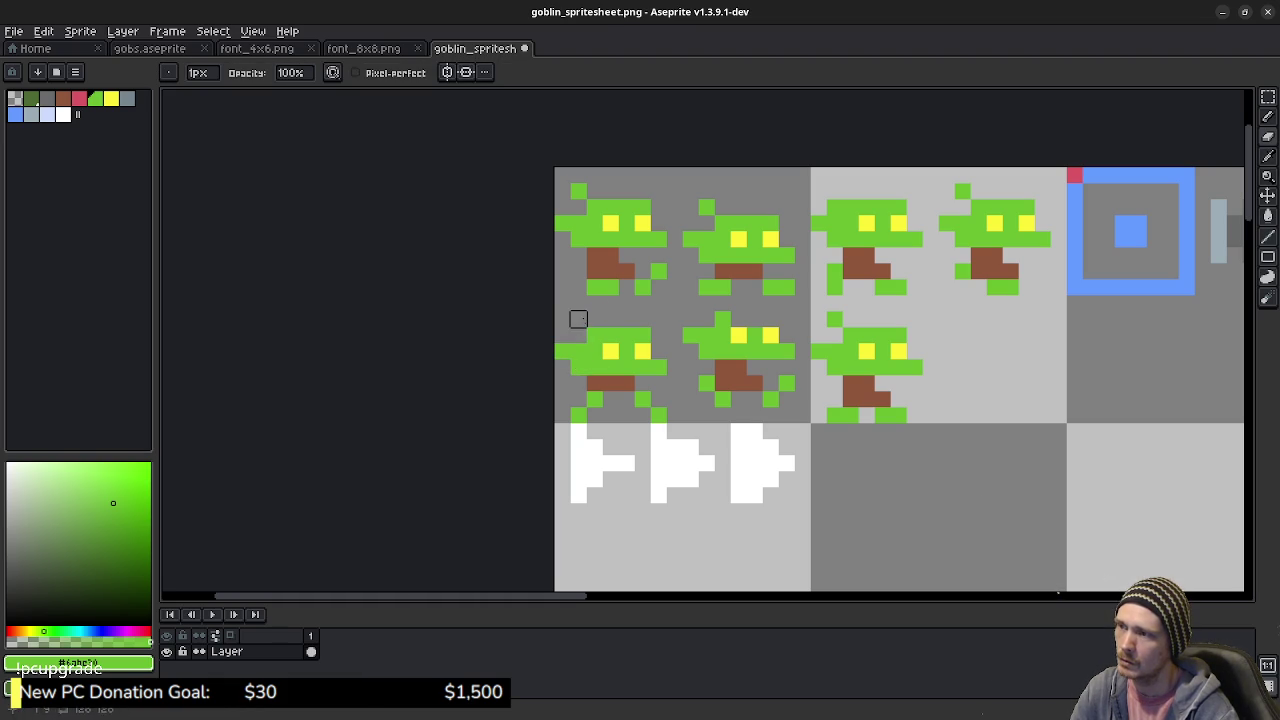
{"action": "left_click", "coordinate": [578, 318]}
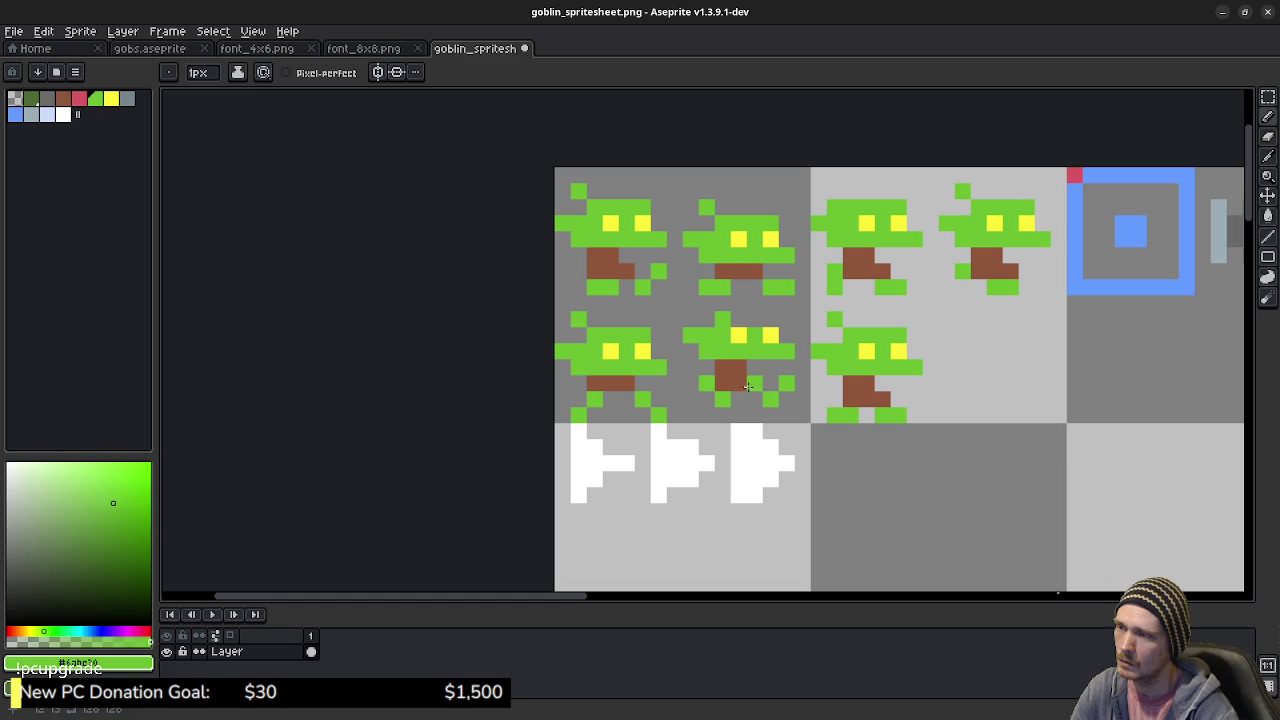
{"action": "left_click", "coordinate": [675, 367]}
- Extend both yellow eyes down, cover their tops in green, then undo the last repaint
{"action": "left_click", "coordinate": [610, 348], "text": "alt"}
{"action": "left_click", "coordinate": [614, 367]}
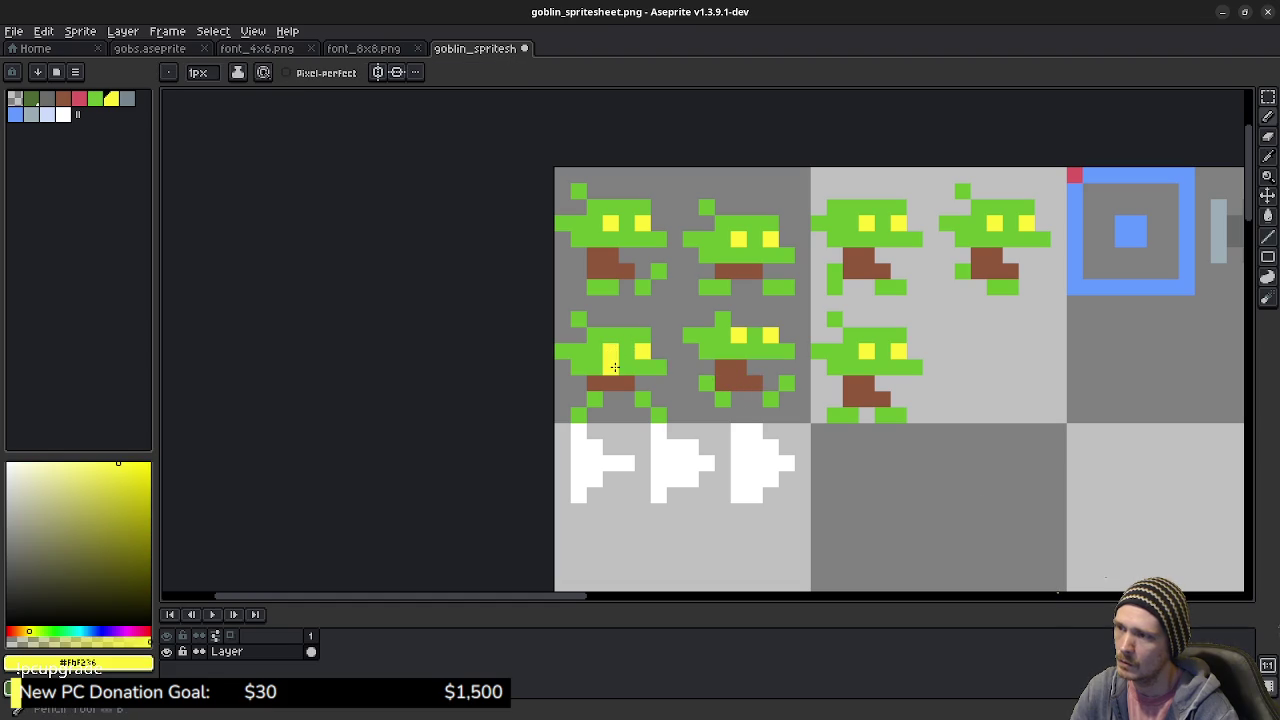
{"action": "left_click", "coordinate": [642, 367]}
{"action": "left_click", "coordinate": [626, 350], "text": "alt"}
{"action": "left_click", "coordinate": [610, 348]}
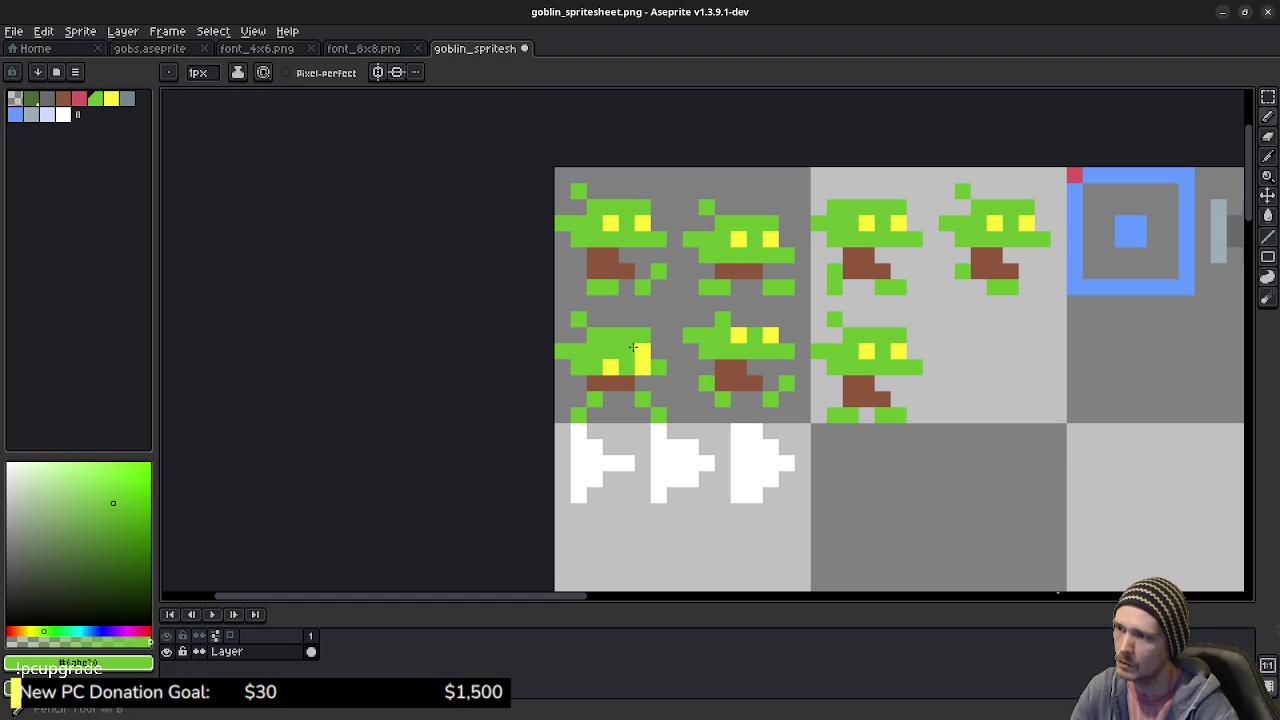
{"action": "left_click", "coordinate": [642, 348]}
{"action": "left_click", "coordinate": [689, 369]}
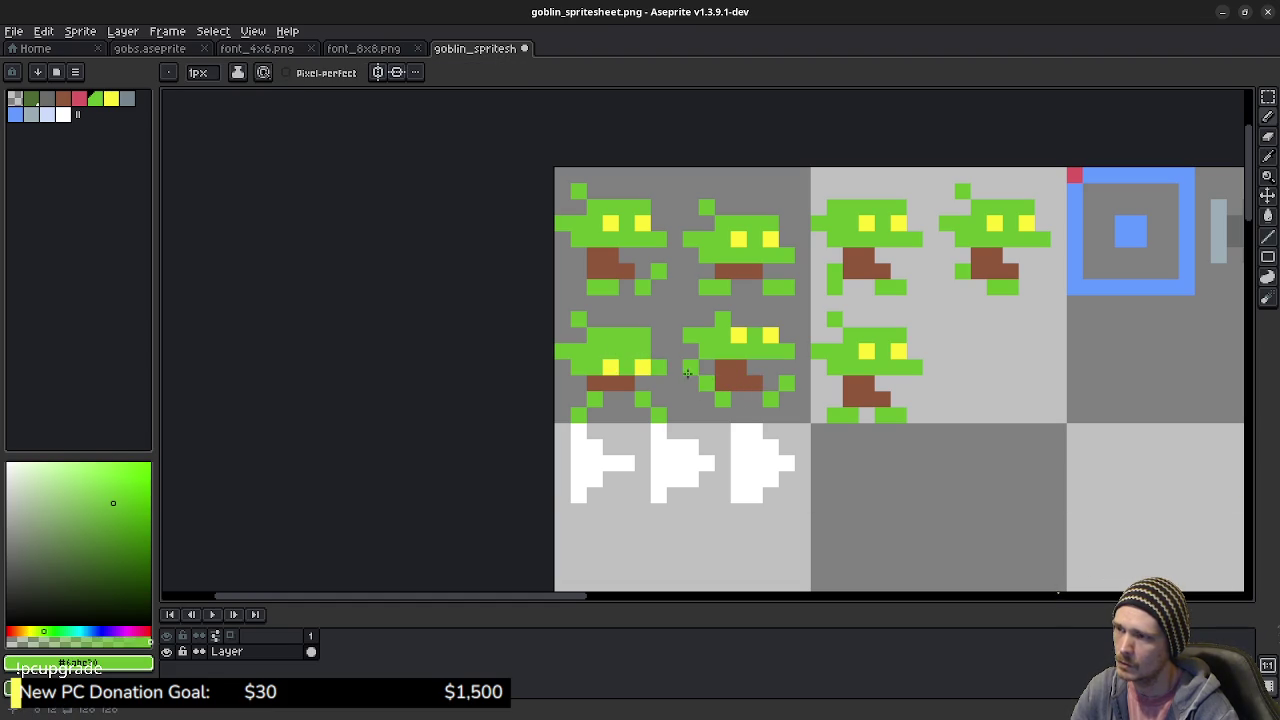
{"action": "key", "text": "v"}
{"action": "key", "text": "ctrl+z"}
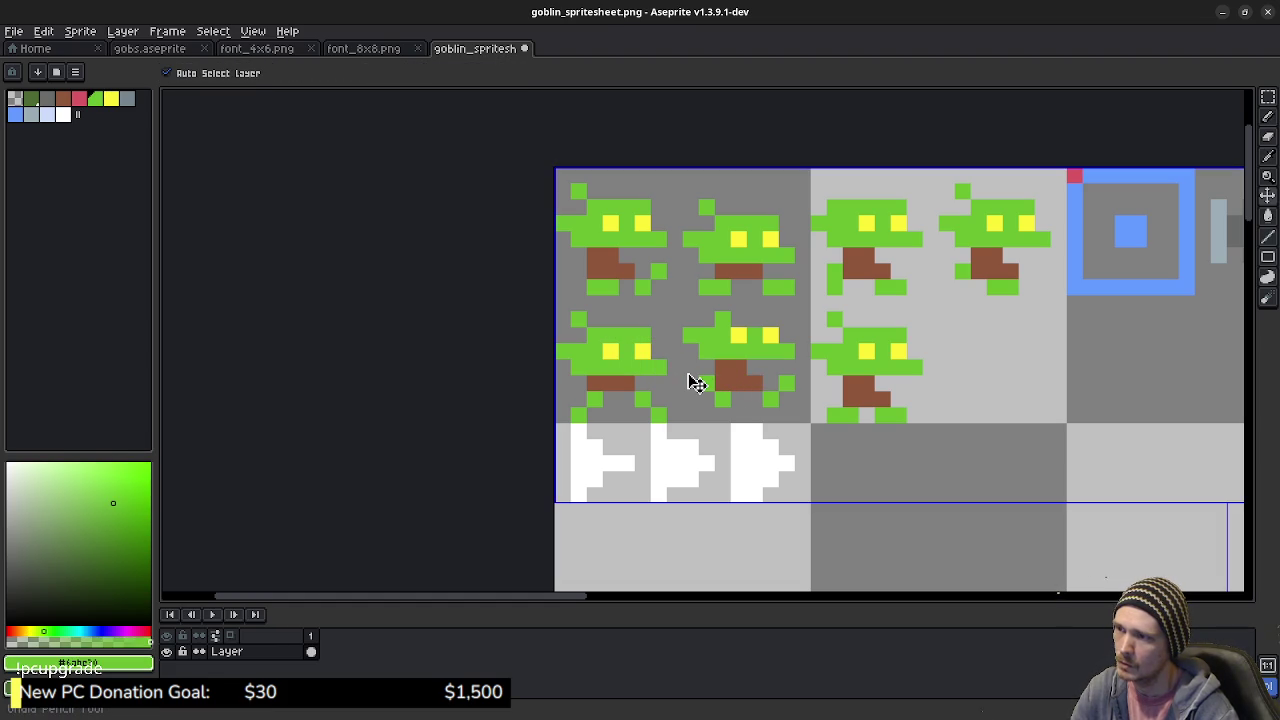
- Undo and redo through the goblin face edits until row two holds two goblins
{"action": "key", "text": "ctrl+z"}
{"action": "key", "text": "ctrl+z"}
{"action": "key", "text": "ctrl+z"}
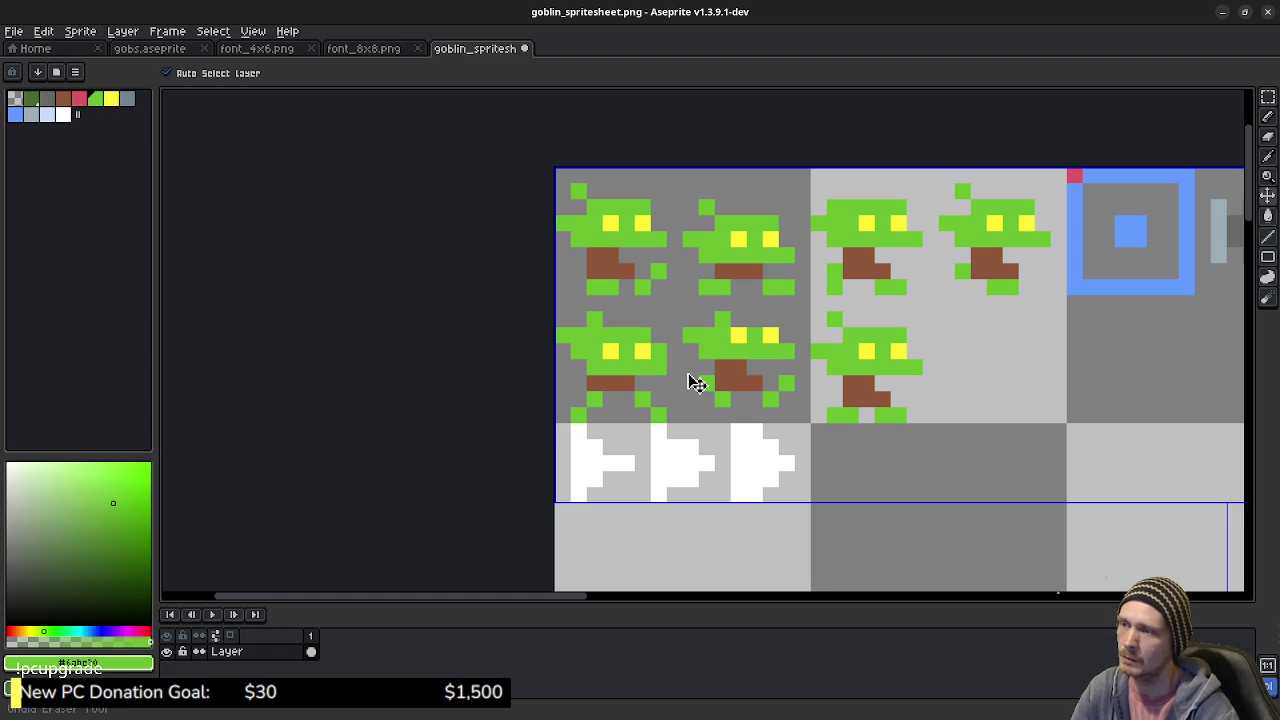
{"action": "key", "text": "ctrl+z"}
{"action": "key", "text": "ctrl+y"}
{"action": "key", "text": "ctrl+y"}
{"action": "key", "text": "ctrl+y"}
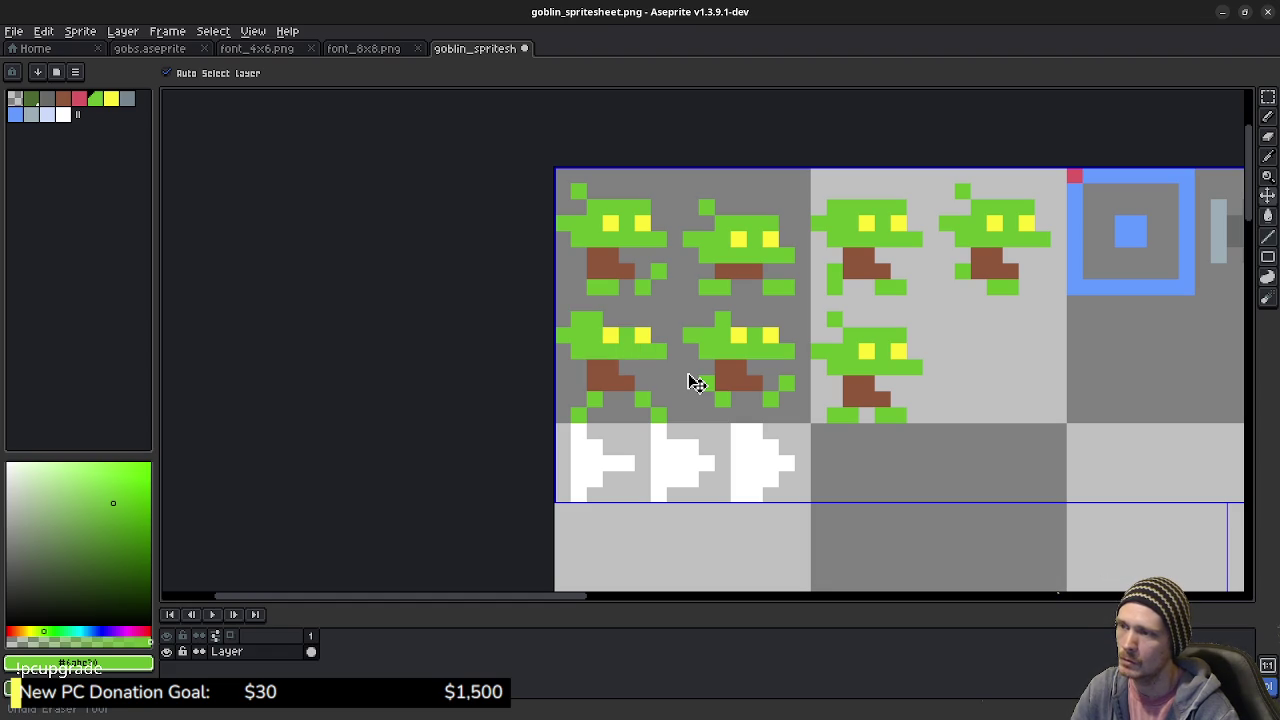
{"action": "key", "text": "ctrl+y"}
{"action": "key", "text": "ctrl+y"}
{"action": "key", "text": "ctrl+y"}
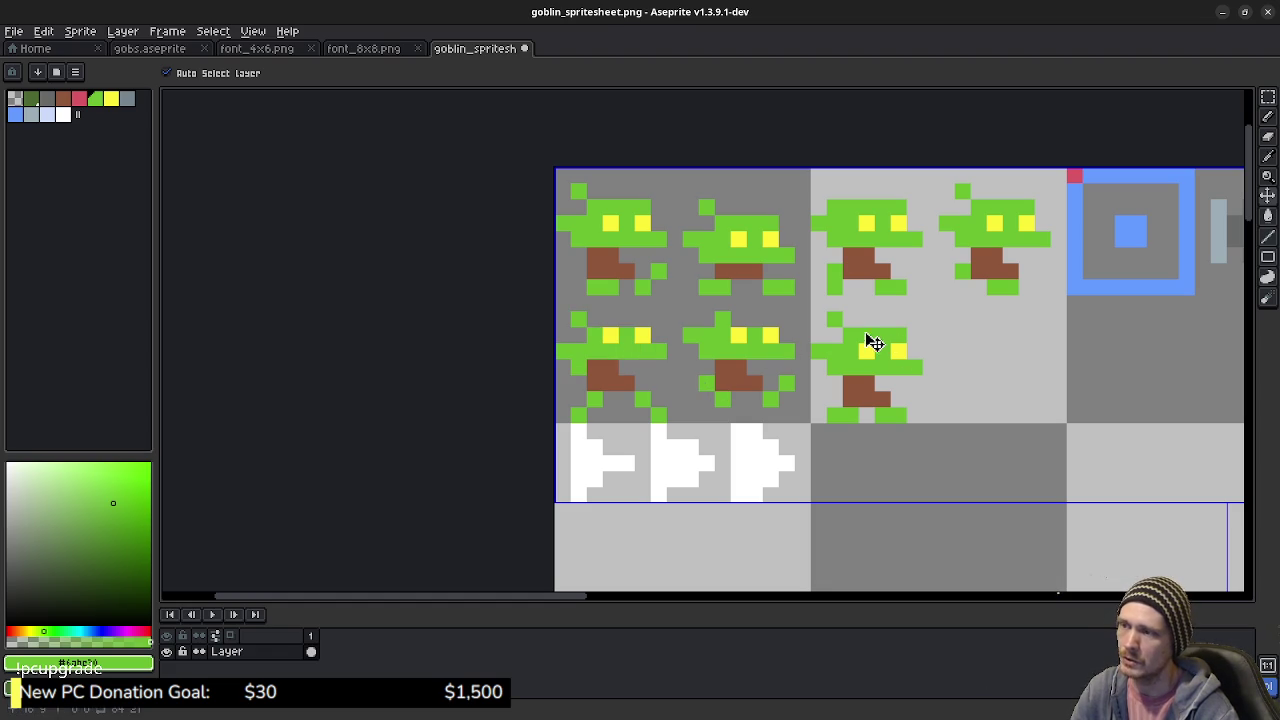
{"action": "key", "text": "ctrl+z"}
{"action": "key", "text": "ctrl+z"}
{"action": "key", "text": "ctrl+z"}
{"action": "key", "text": "ctrl+z"}
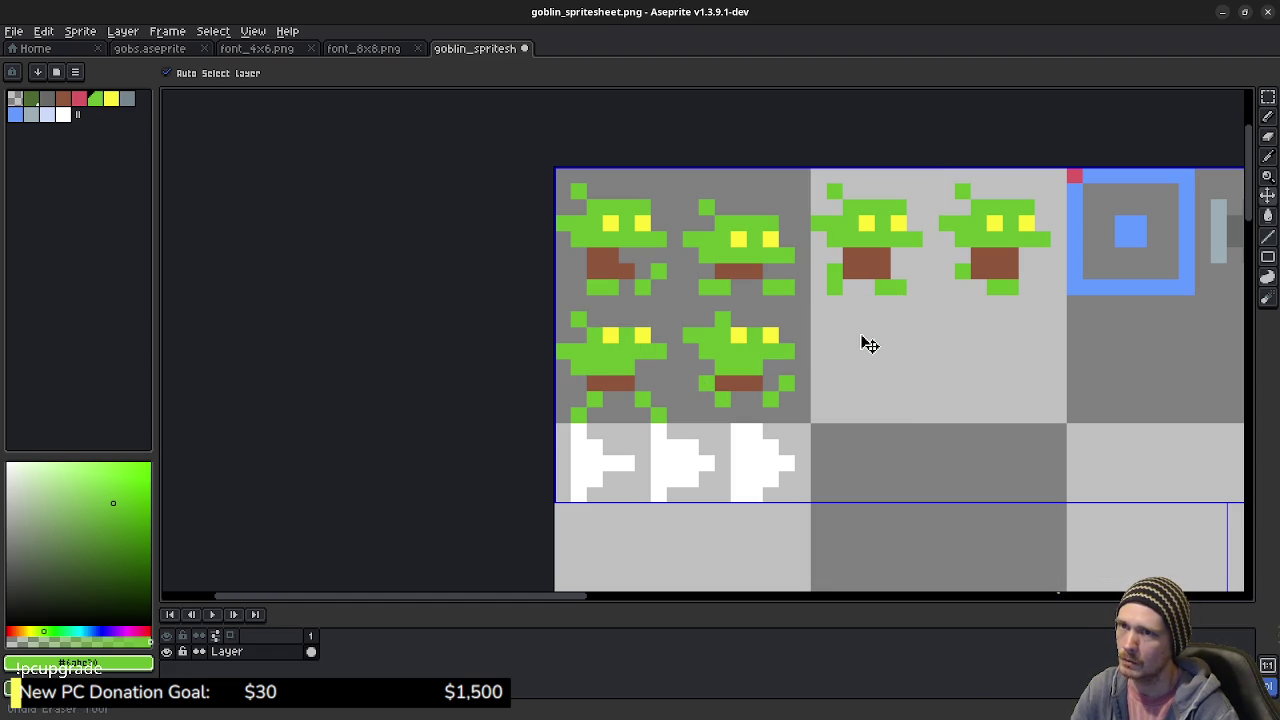
{"action": "key", "text": "ctrl+z"}
{"action": "key", "text": "ctrl+z"}
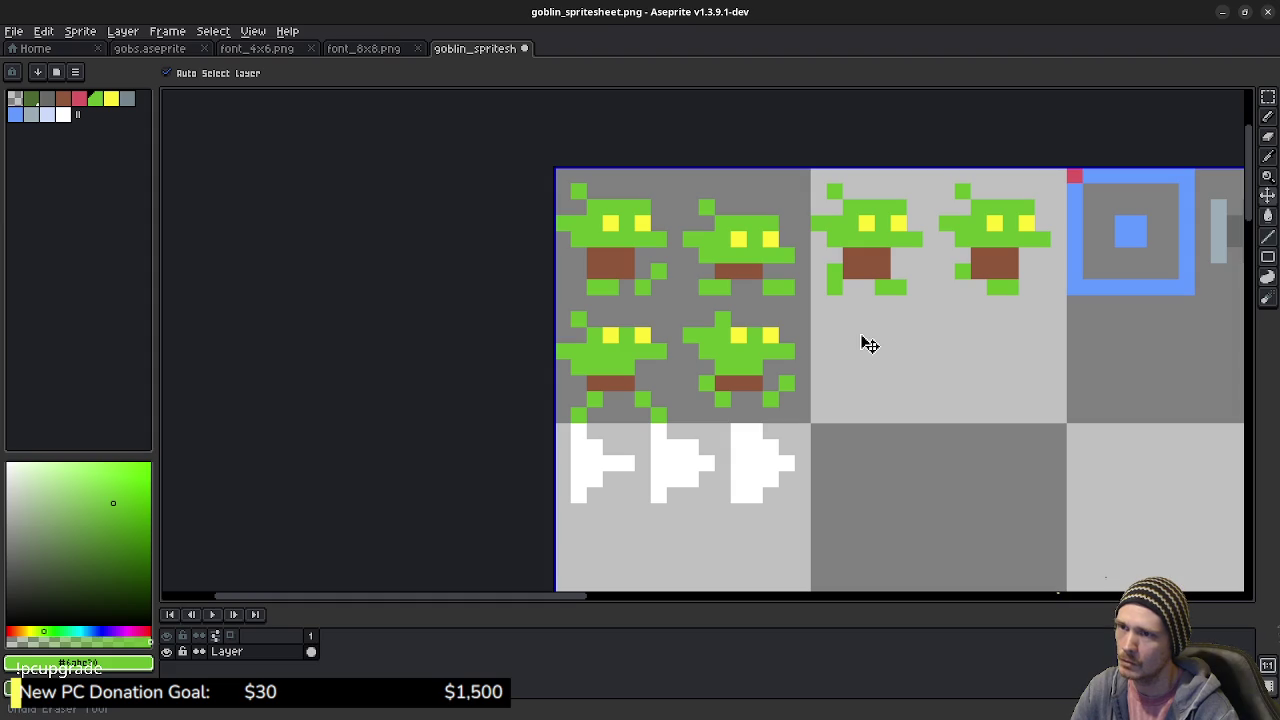
{"action": "key", "text": "b"}
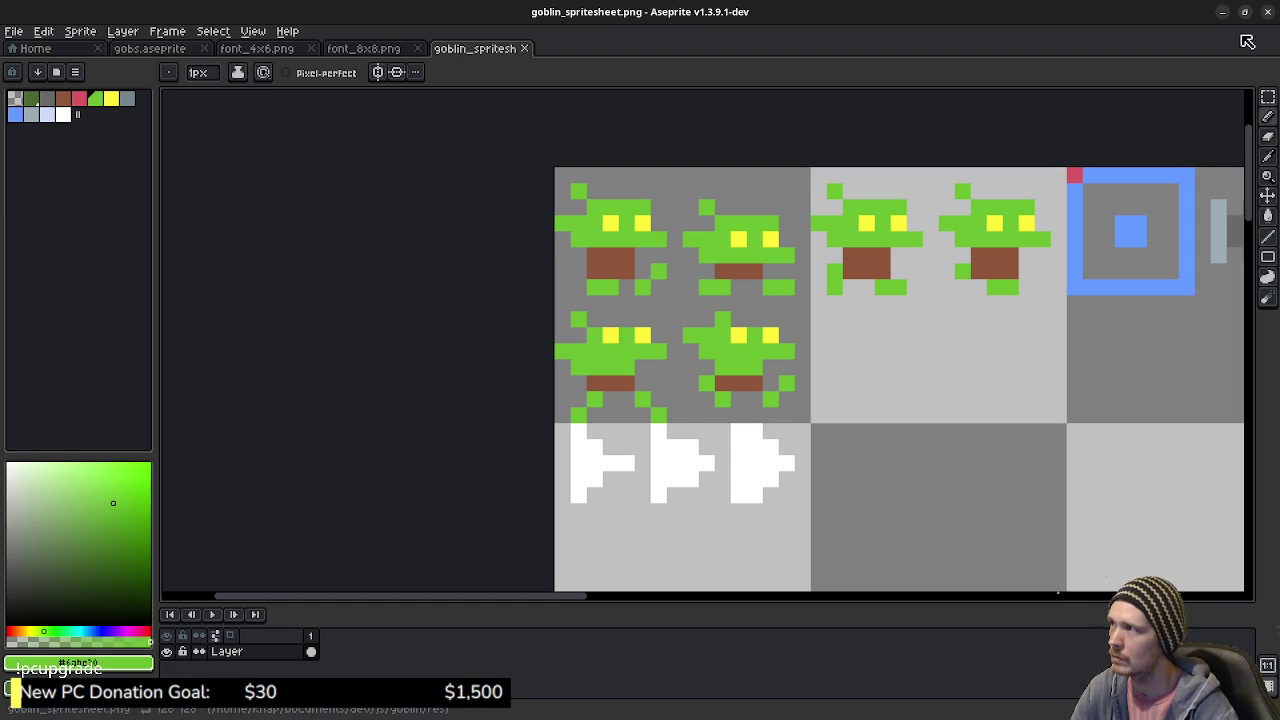
- Glance at the code editor, review gobs.aseprite, then go back to the code
{"action": "key", "text": "alt+Tab"}
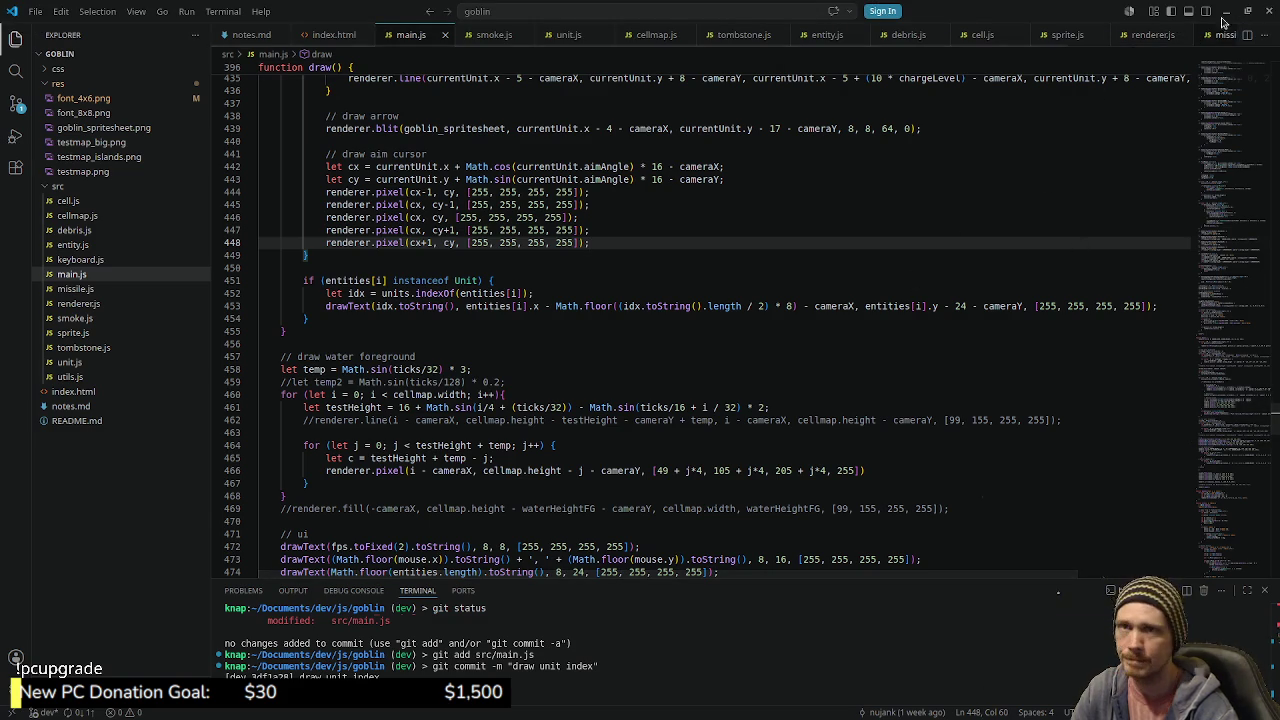
{"action": "key", "text": "alt+Tab"}
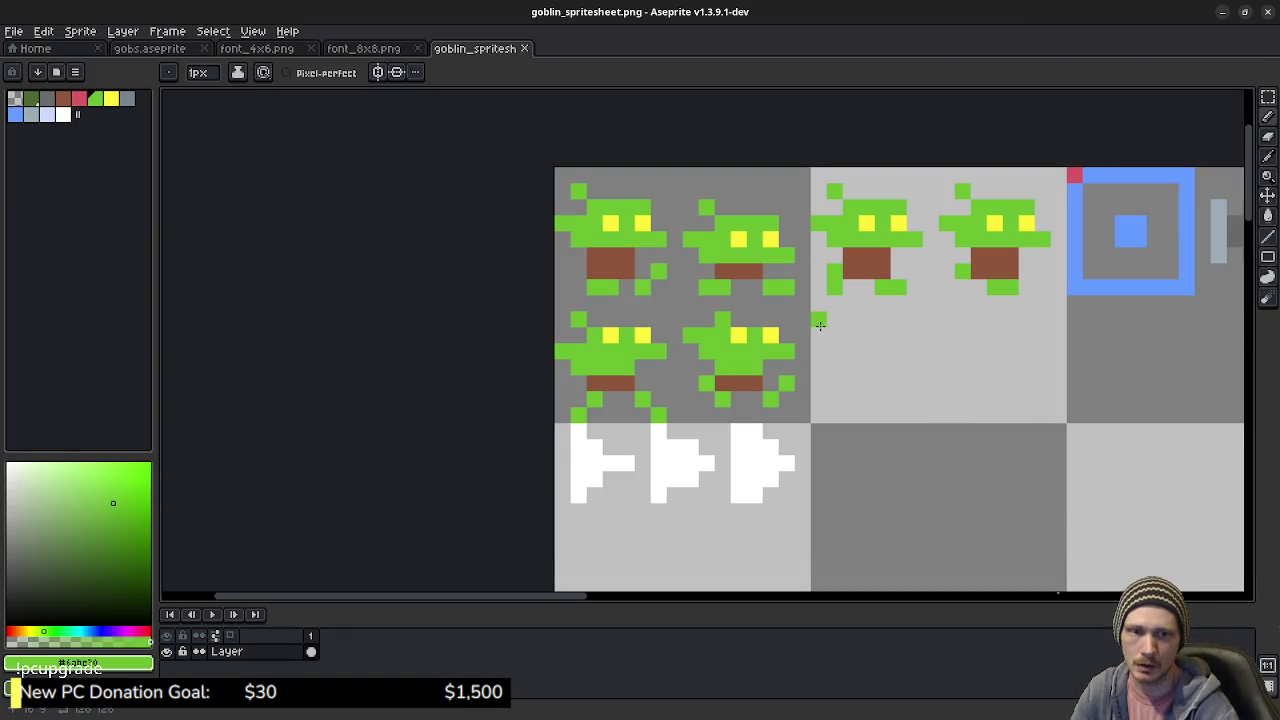
{"action": "left_click_drag", "start_coordinate": [866, 361], "coordinate": [815, 358]}
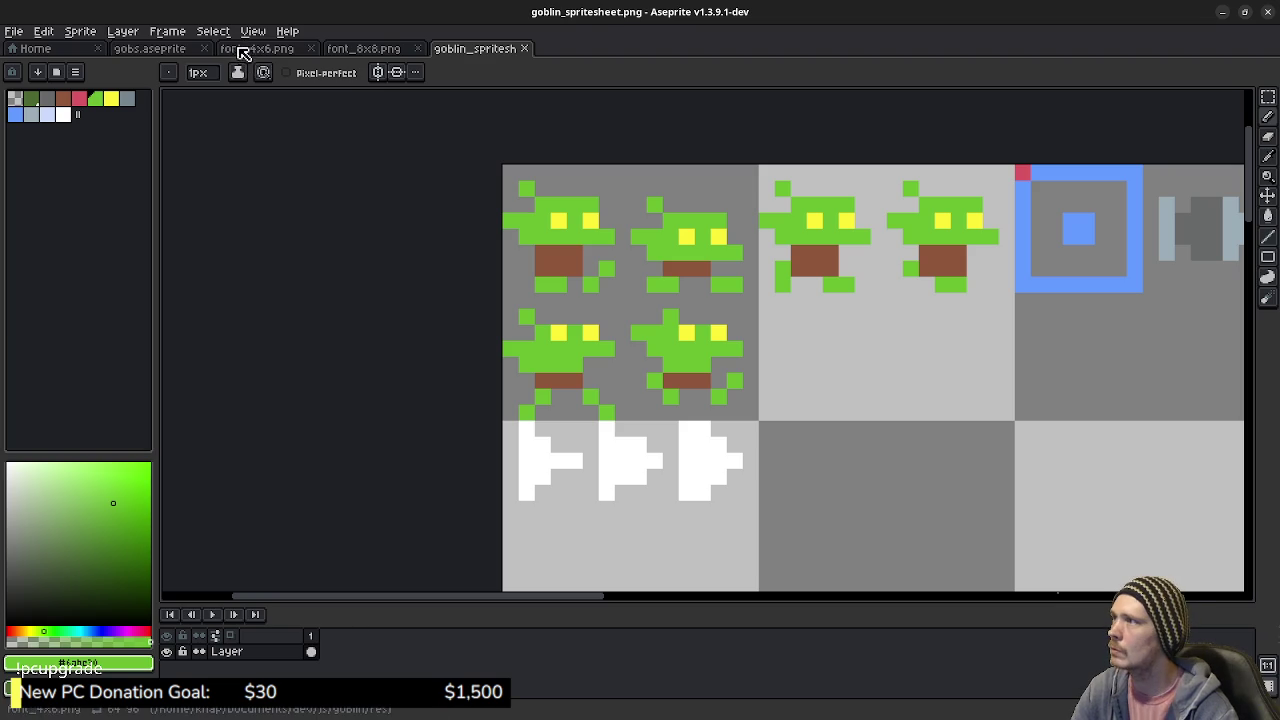
{"action": "left_click", "coordinate": [178, 48]}
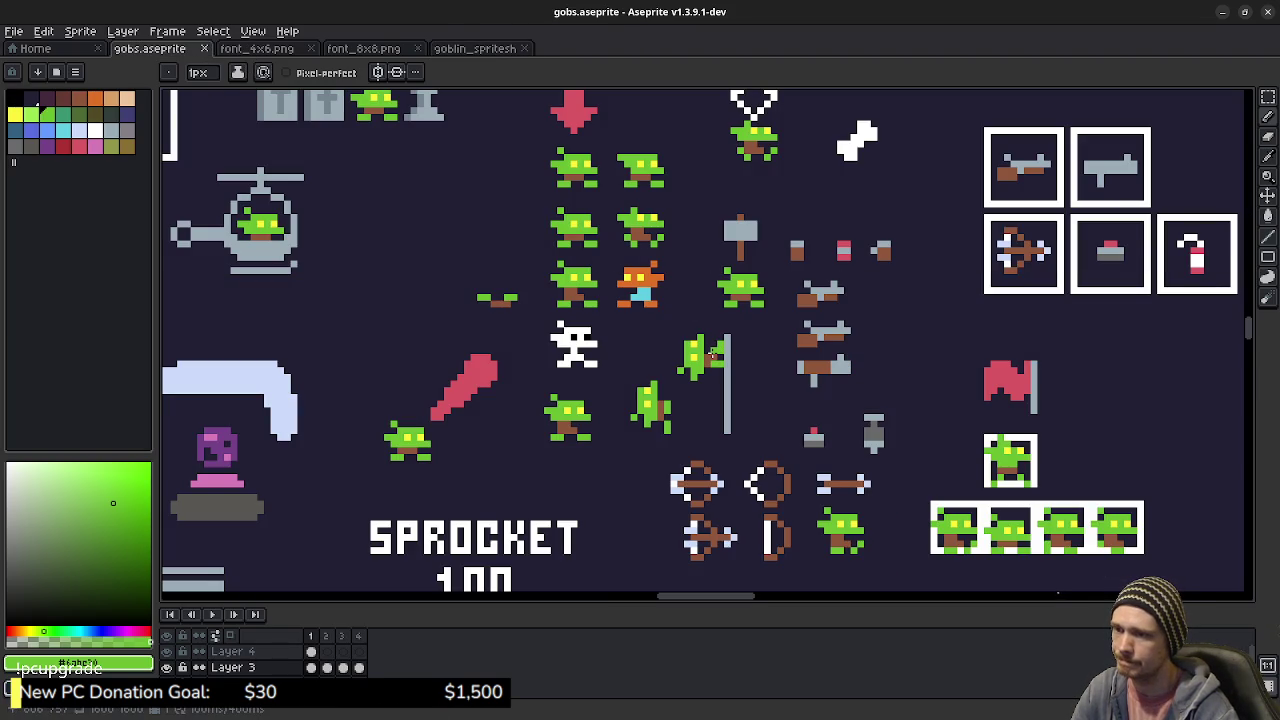
{"action": "key", "text": "alt+Tab"}
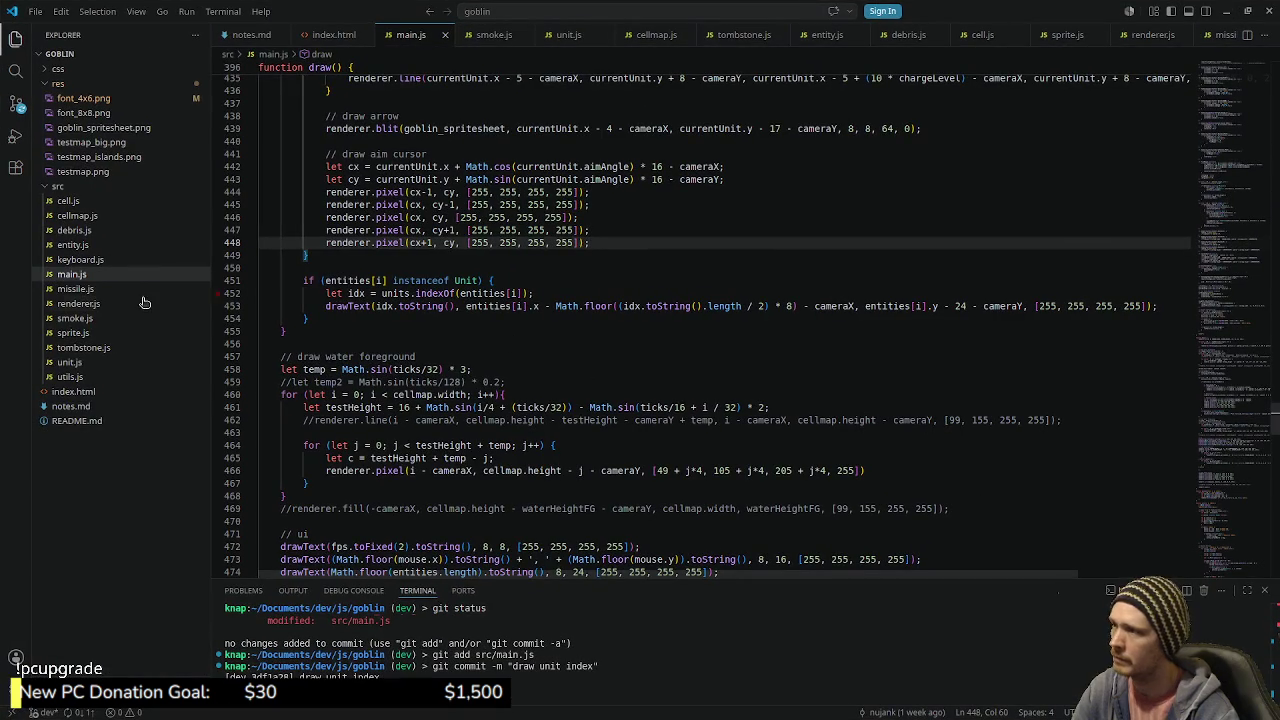
- Open notes.md, select the words 'turn structure', then switch to the running game
{"action": "left_click", "coordinate": [70, 406]}
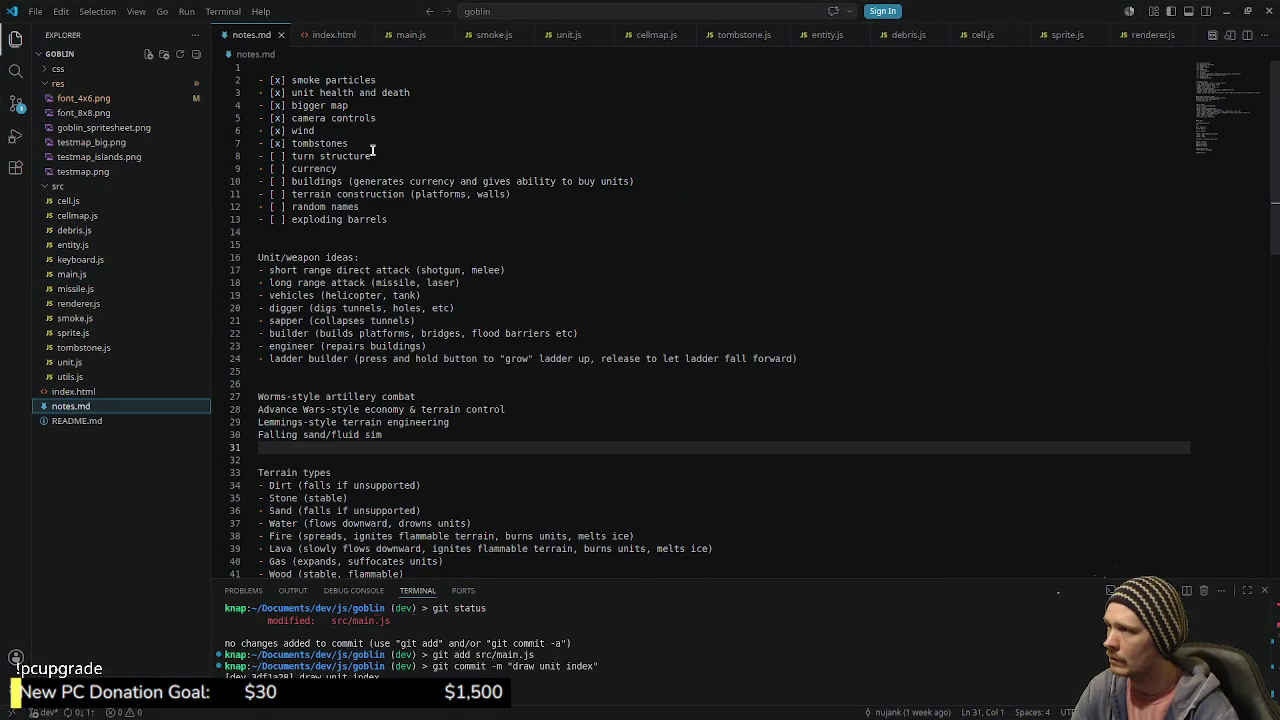
{"action": "left_click_drag", "start_coordinate": [371, 155], "coordinate": [285, 157]}
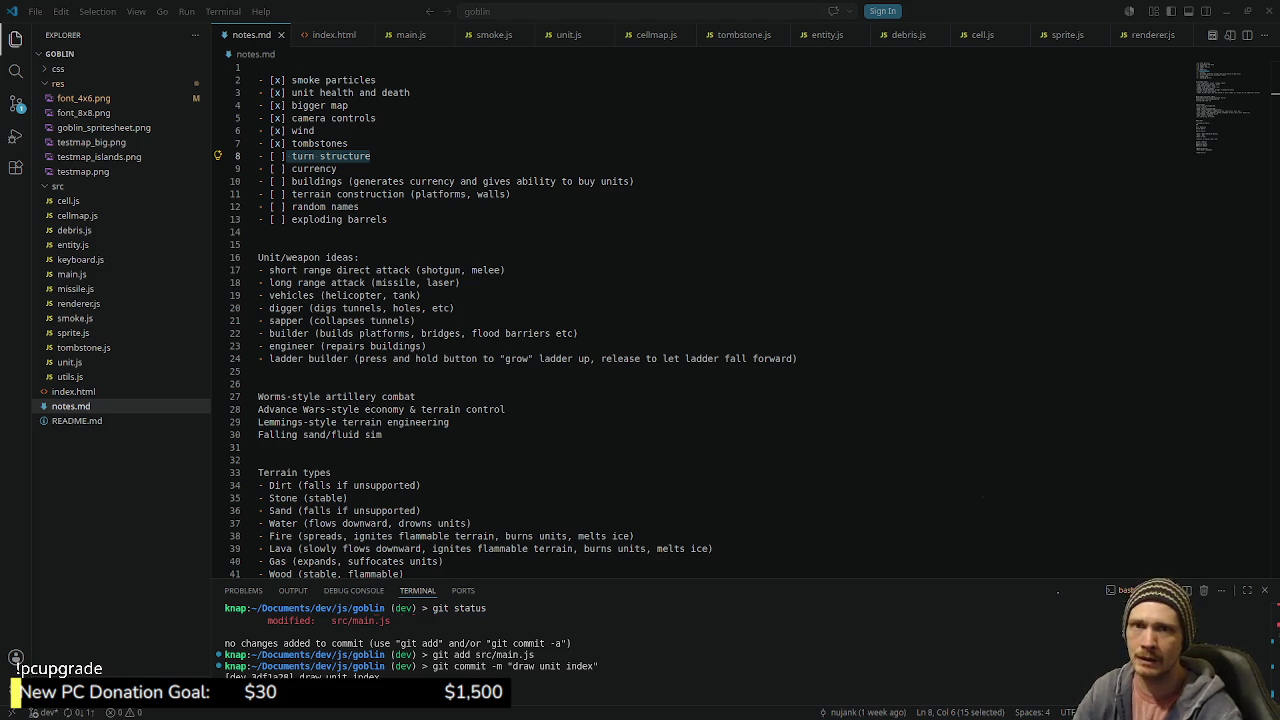
{"action": "key", "text": "alt+Tab"}
- Click two spots on the Gobbies terrain to spawn goblin units
{"action": "left_click", "coordinate": [178, 133]}
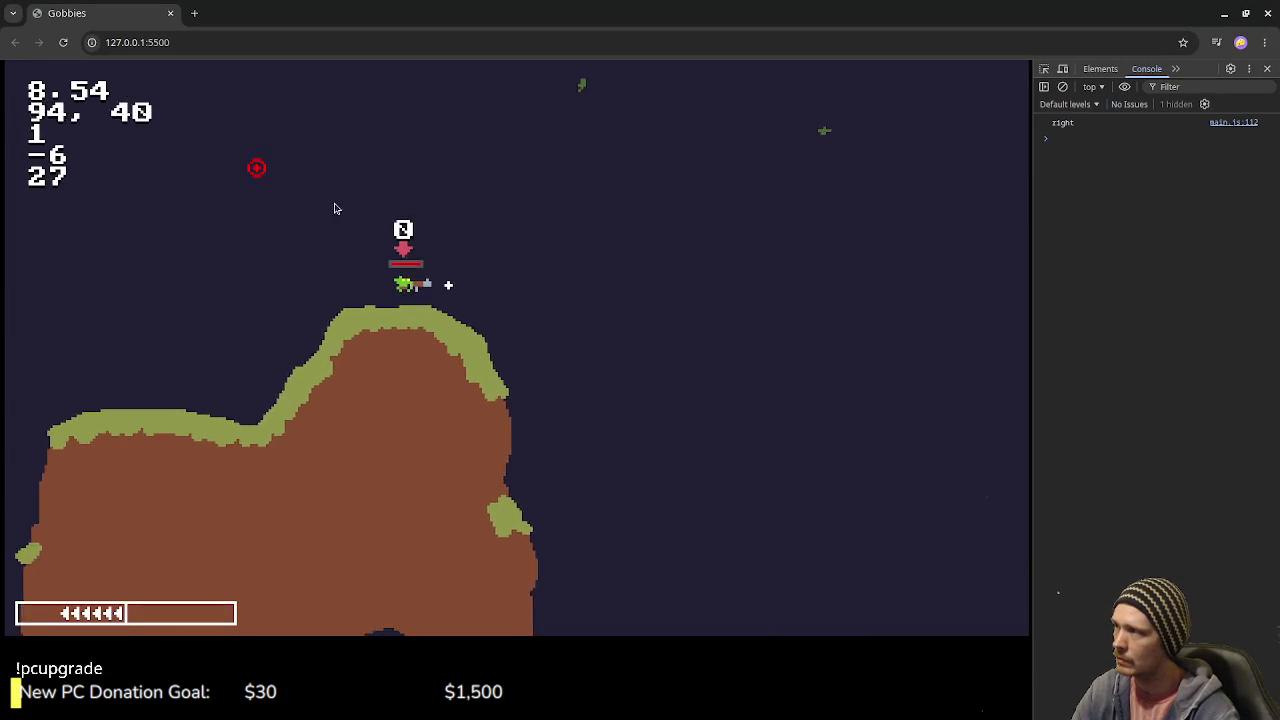
{"action": "left_click", "coordinate": [917, 340]}
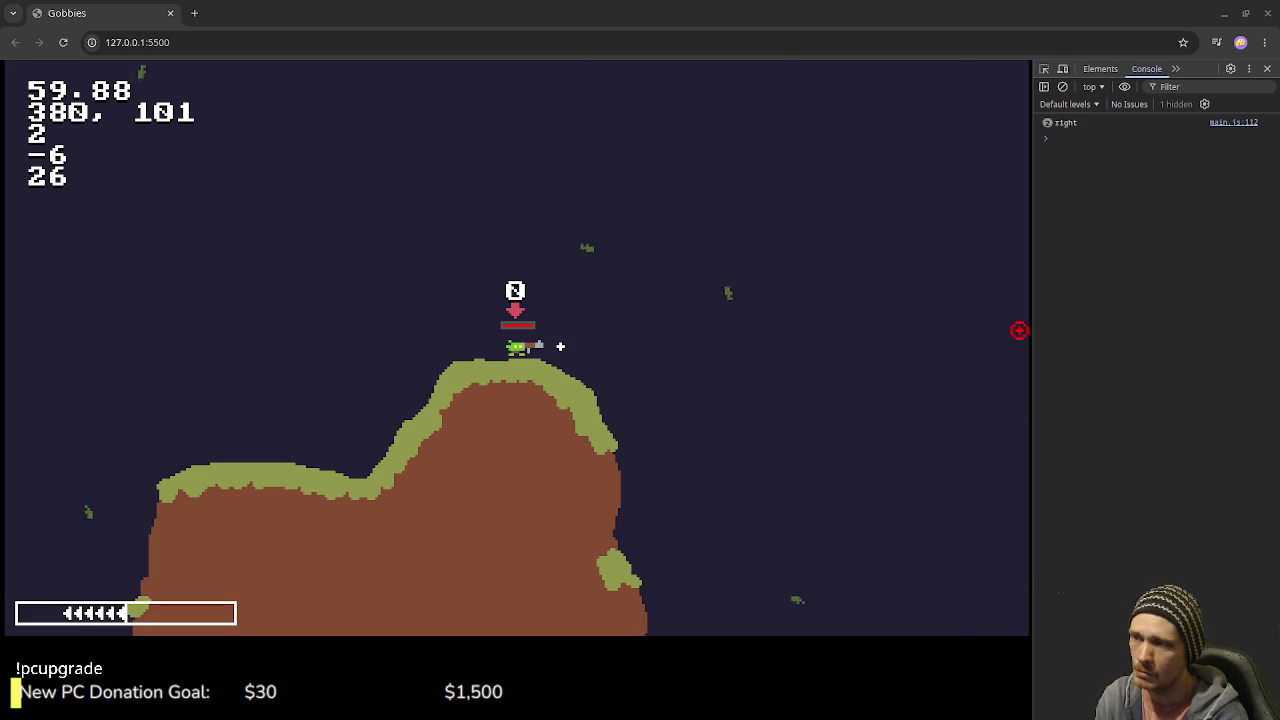
- Recentre the camera on the player's goblin and walk it down the right slope
{"action": "middle_click", "coordinate": [968, 312]}
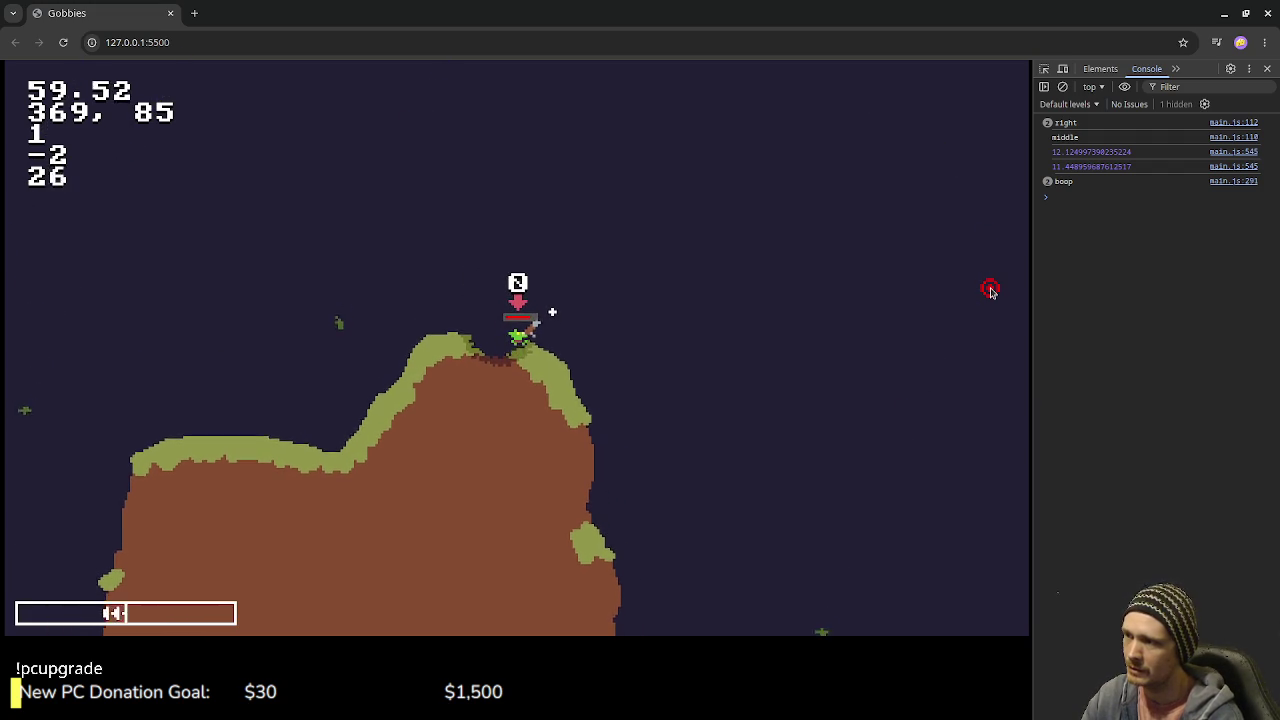
{"action": "key", "text": "Right"}
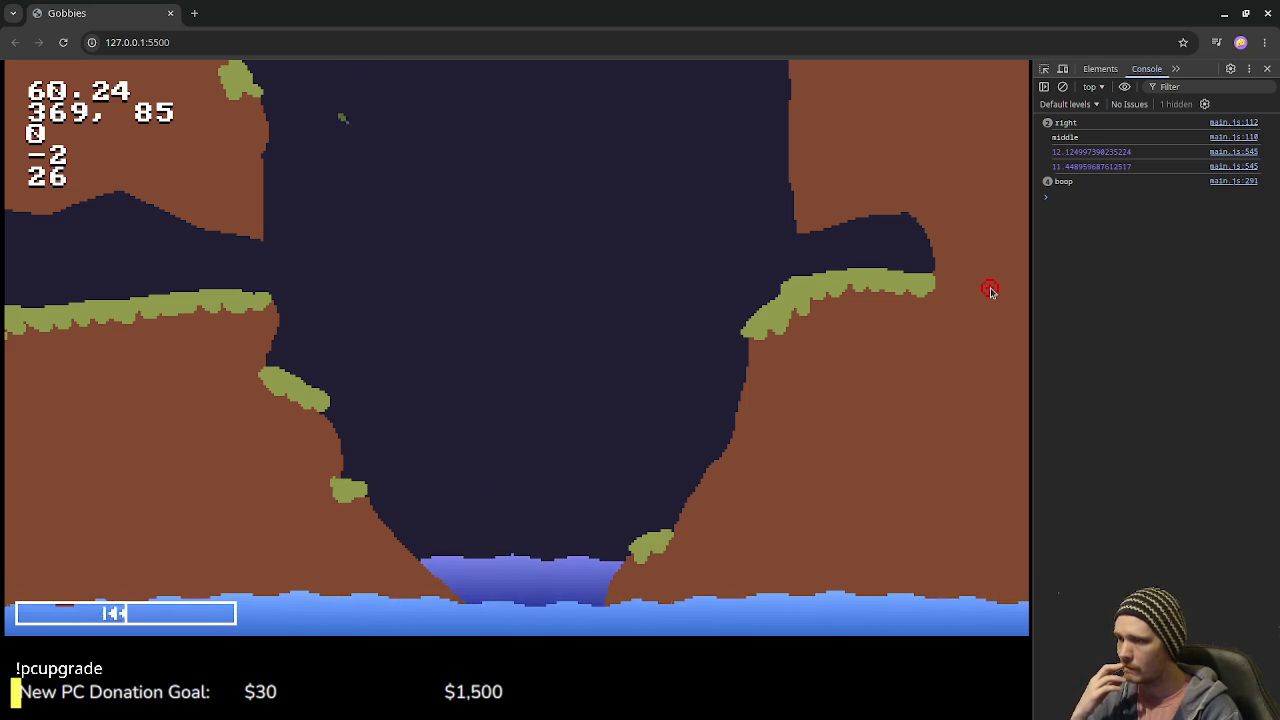
- Regenerate the terrain twice and blast the first craters into the hillside and hilltop
{"action": "key", "text": "r"}
{"action": "key", "text": "r"}
{"action": "key", "text": "r"}
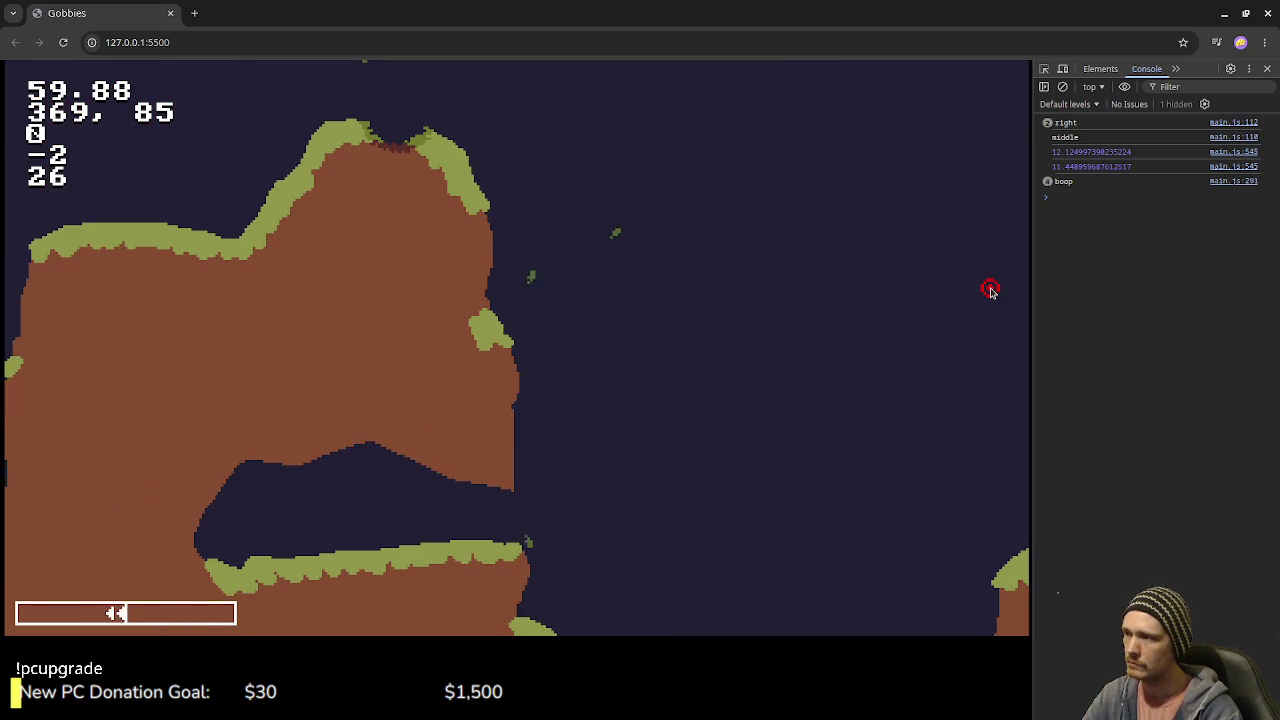
{"action": "key", "text": "r"}
{"action": "key", "text": "r"}
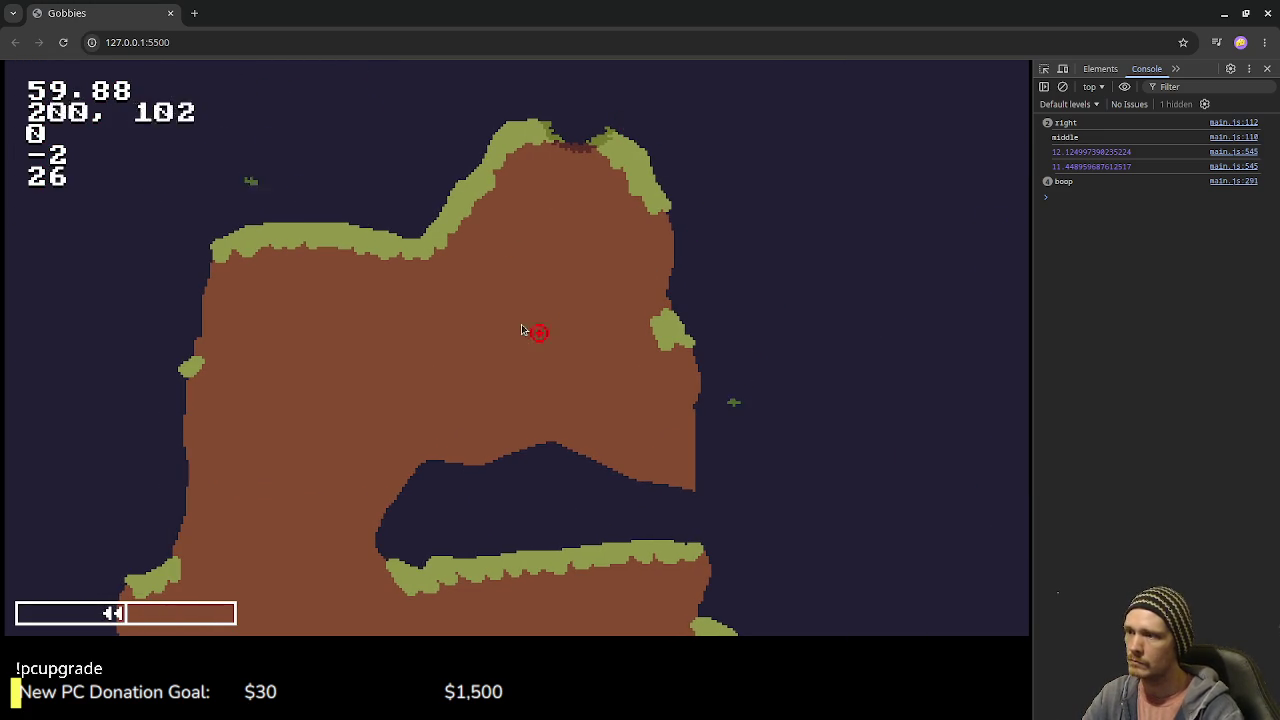
{"action": "left_click", "coordinate": [526, 310]}
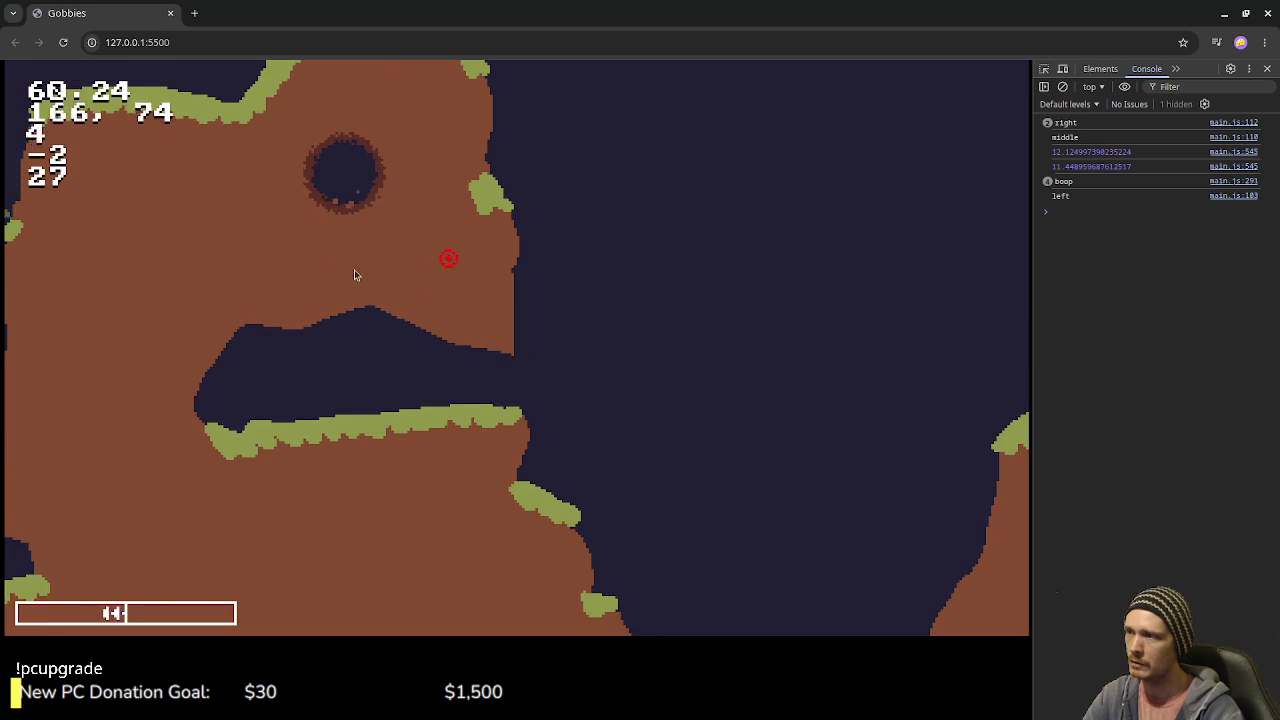
{"action": "left_click", "coordinate": [460, 235]}
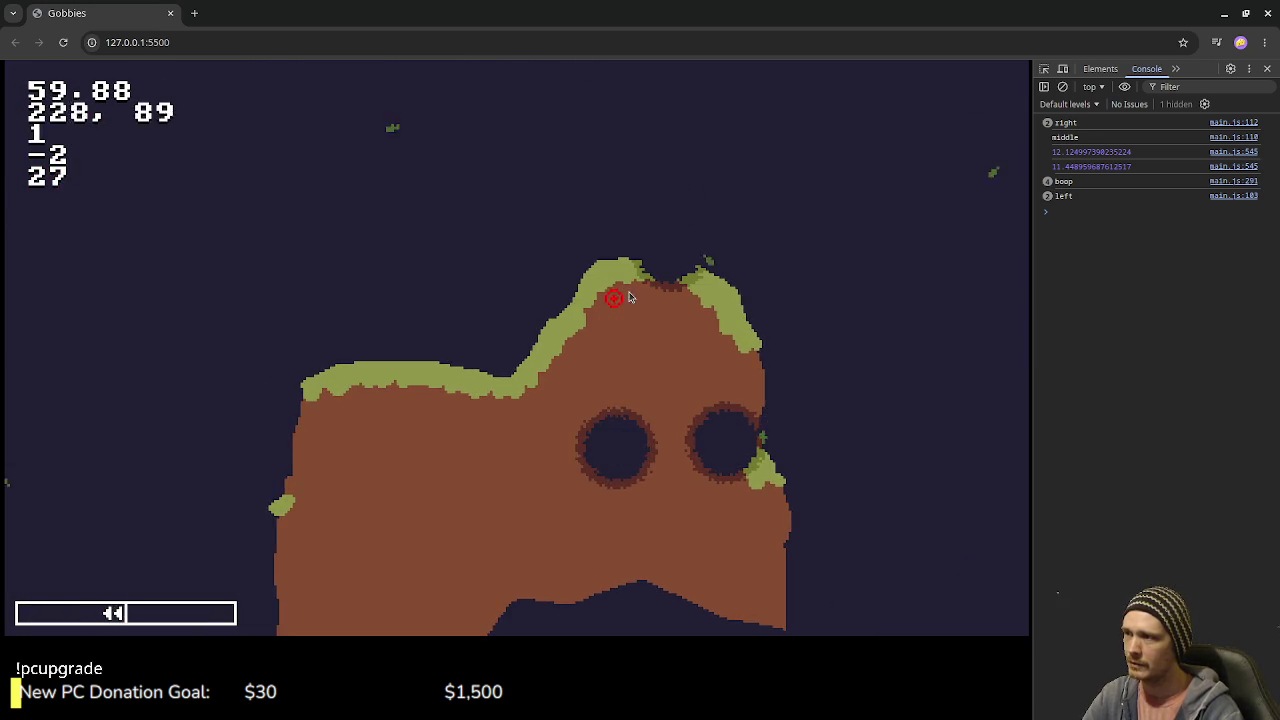
{"action": "left_click", "coordinate": [626, 140]}
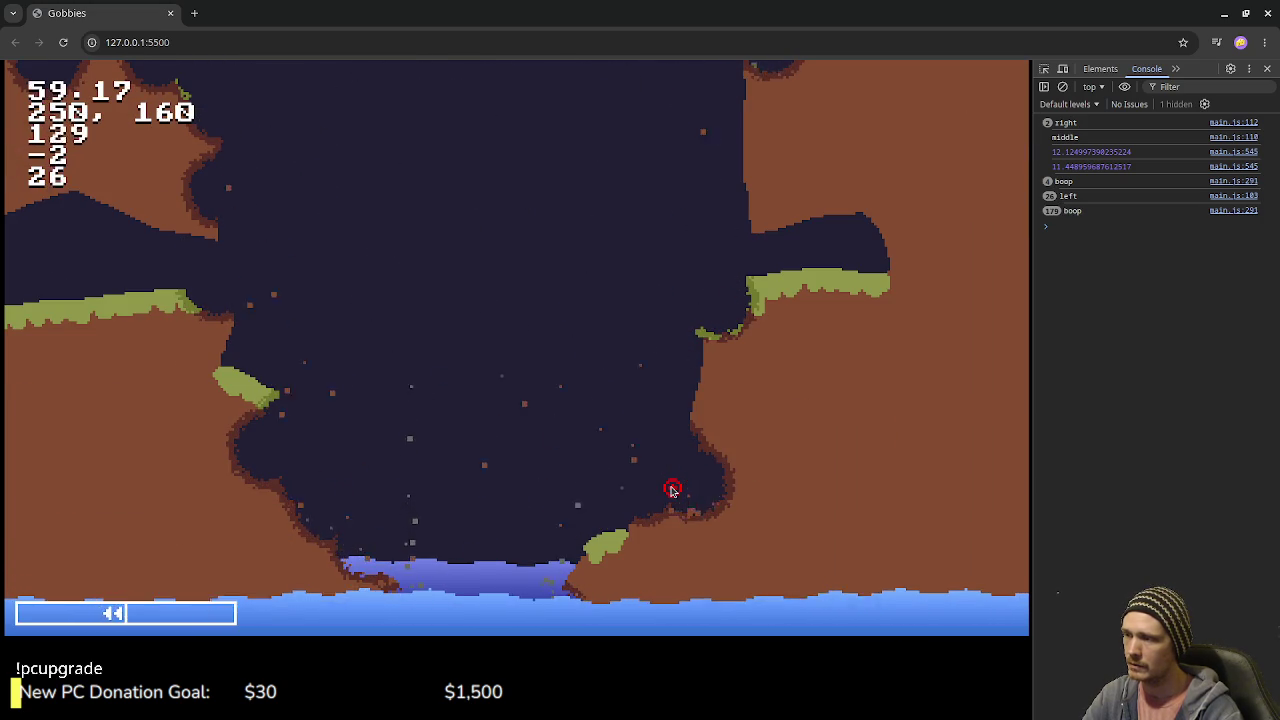
- Blow a round hole in the new island's top and keep blasting its terrain
{"action": "left_click", "coordinate": [672, 490]}
{"action": "left_click", "coordinate": [622, 305]}
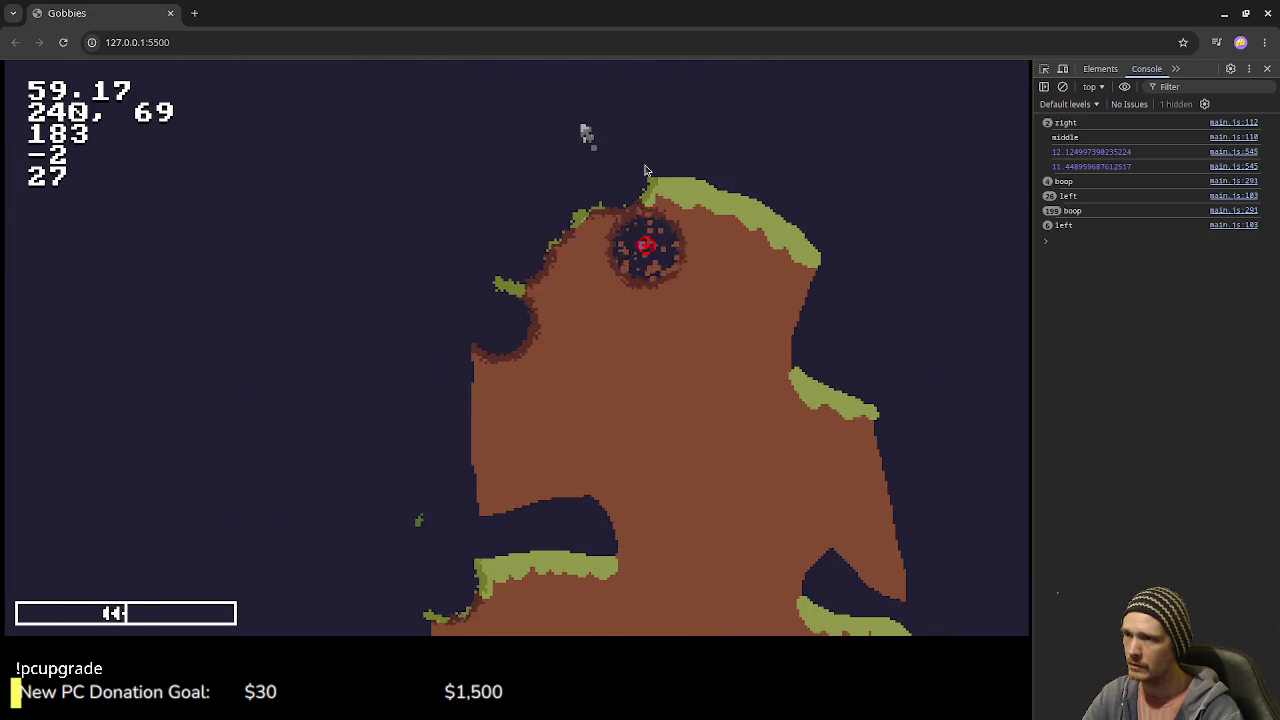
{"action": "left_click", "coordinate": [600, 160]}
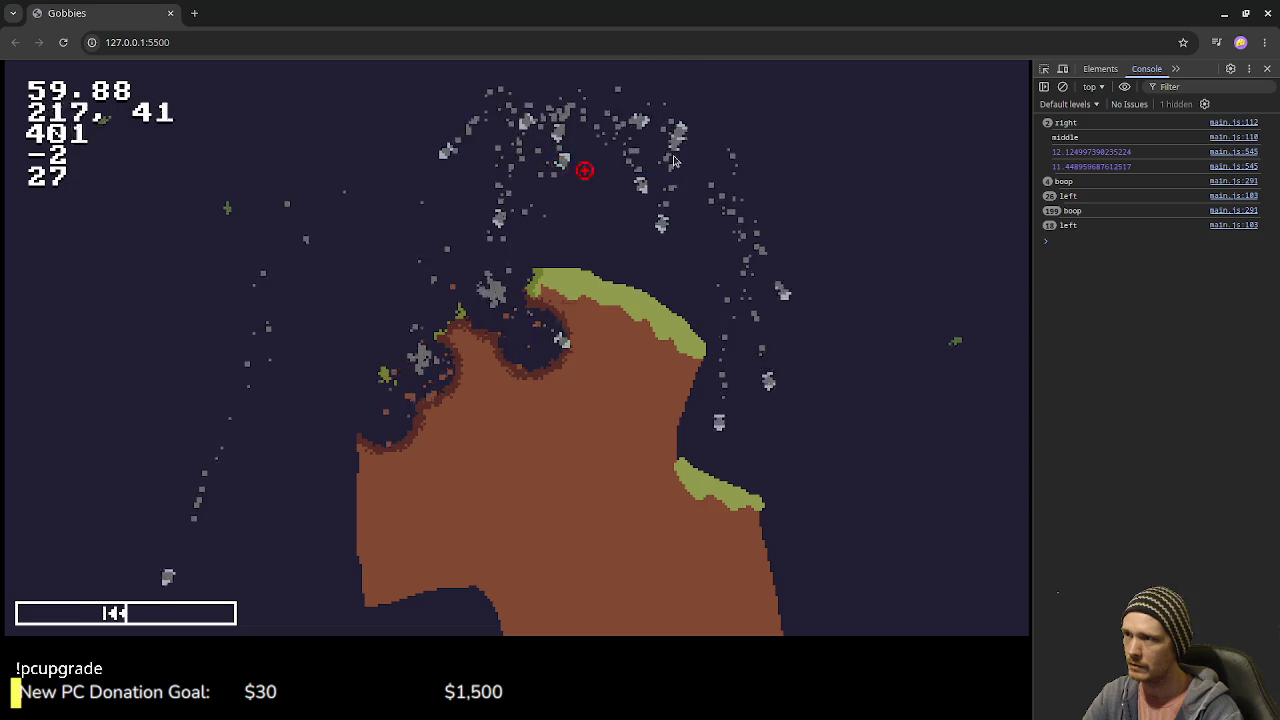
{"action": "left_click", "coordinate": [660, 135]}
{"action": "left_click", "coordinate": [540, 157]}
{"action": "left_click", "coordinate": [668, 168]}
{"action": "left_click", "coordinate": [800, 260]}
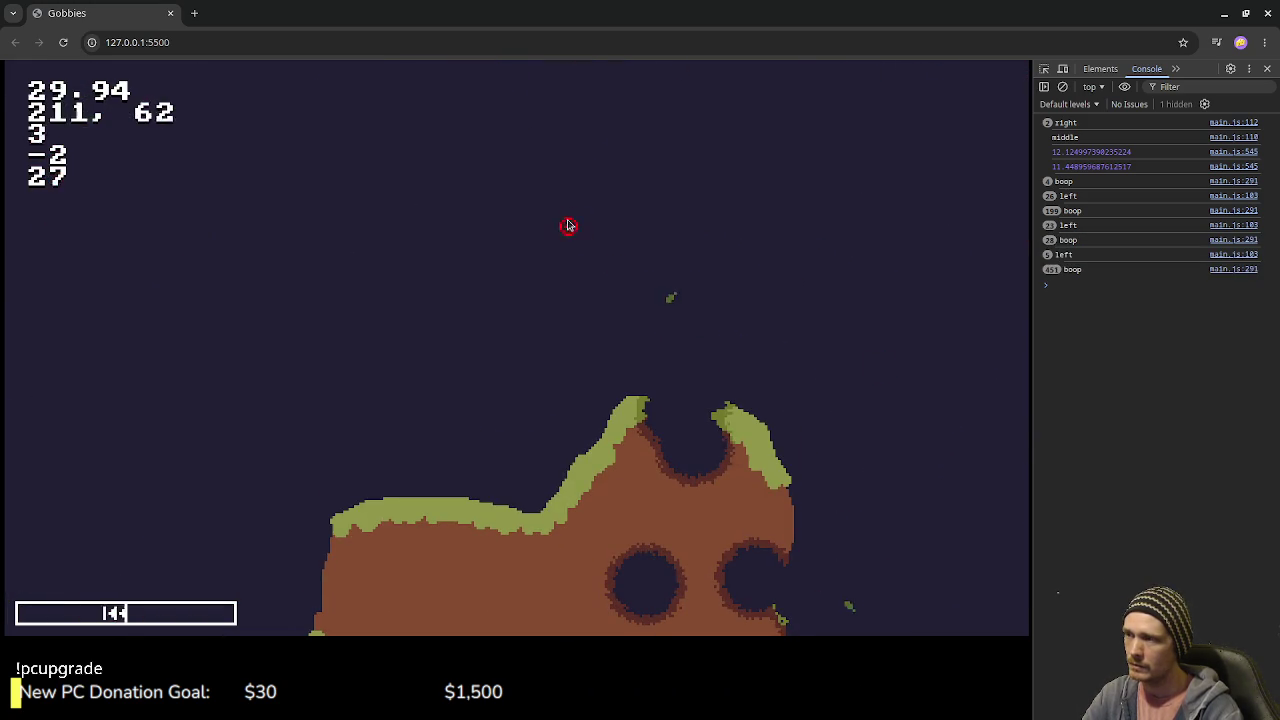
- Fire a burst of shots into the sky and shatter the top terrain chunk
{"action": "left_click", "coordinate": [618, 227]}
{"action": "left_click", "coordinate": [618, 227]}
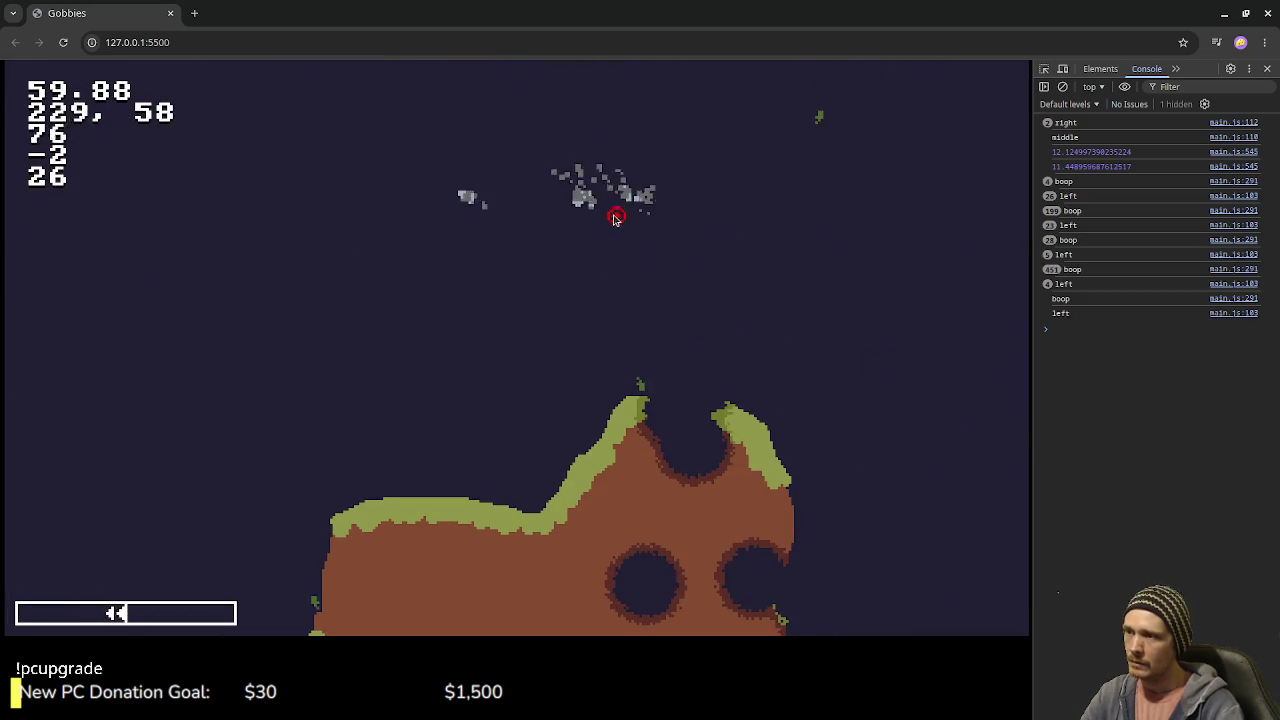
{"action": "left_click", "coordinate": [614, 214]}
{"action": "left_click", "coordinate": [571, 194]}
{"action": "left_click", "coordinate": [677, 214]}
{"action": "left_click", "coordinate": [671, 257]}
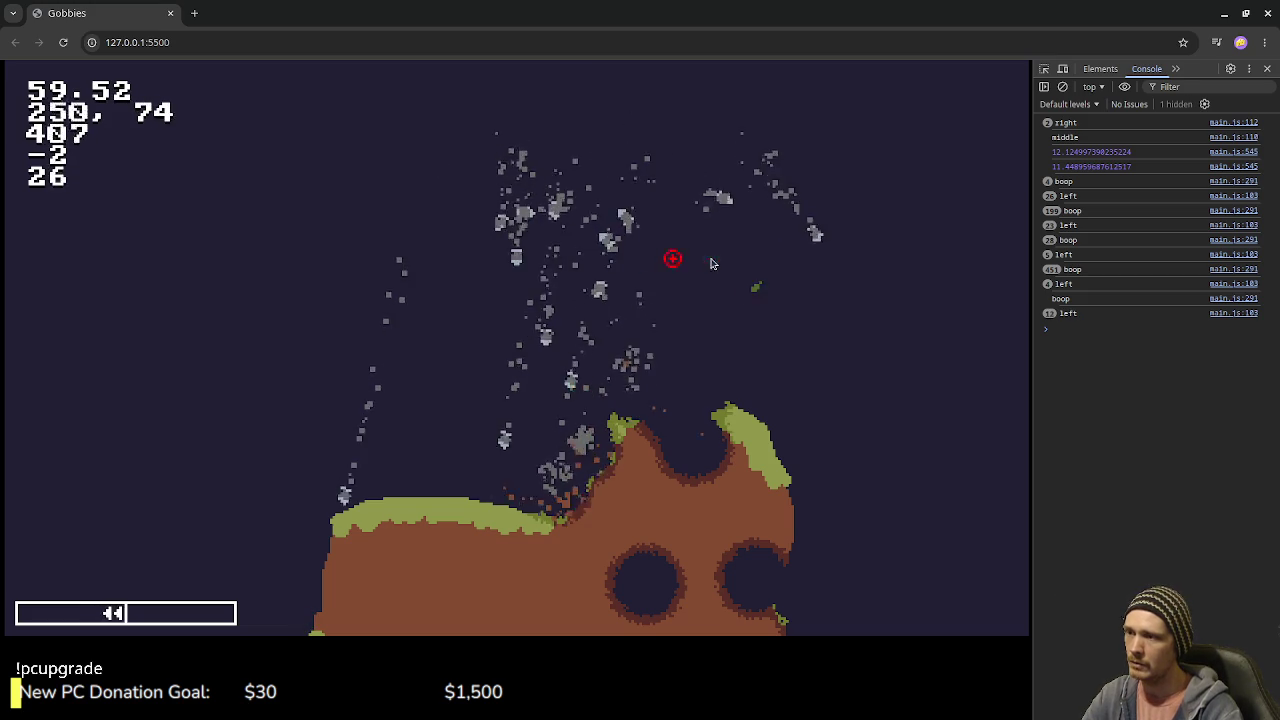
{"action": "left_click", "coordinate": [746, 309]}
{"action": "left_click", "coordinate": [746, 309]}
{"action": "left_click", "coordinate": [746, 314]}
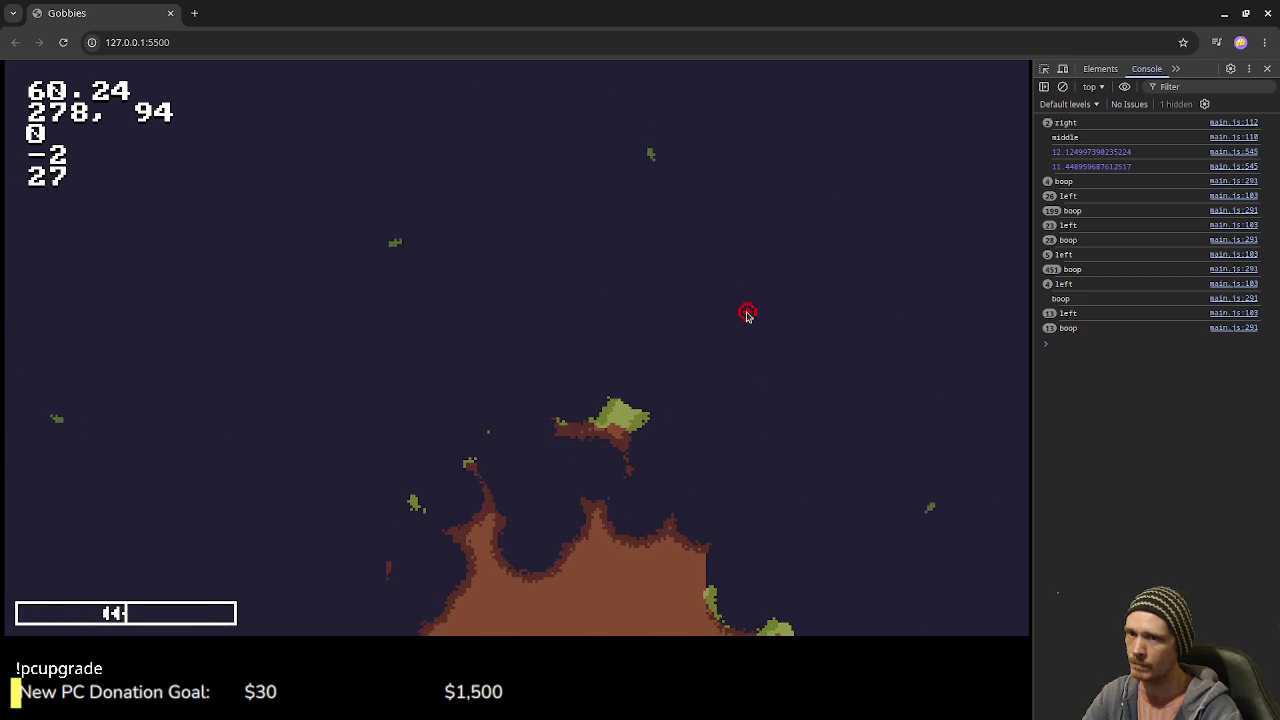
{"action": "left_click", "coordinate": [660, 192]}
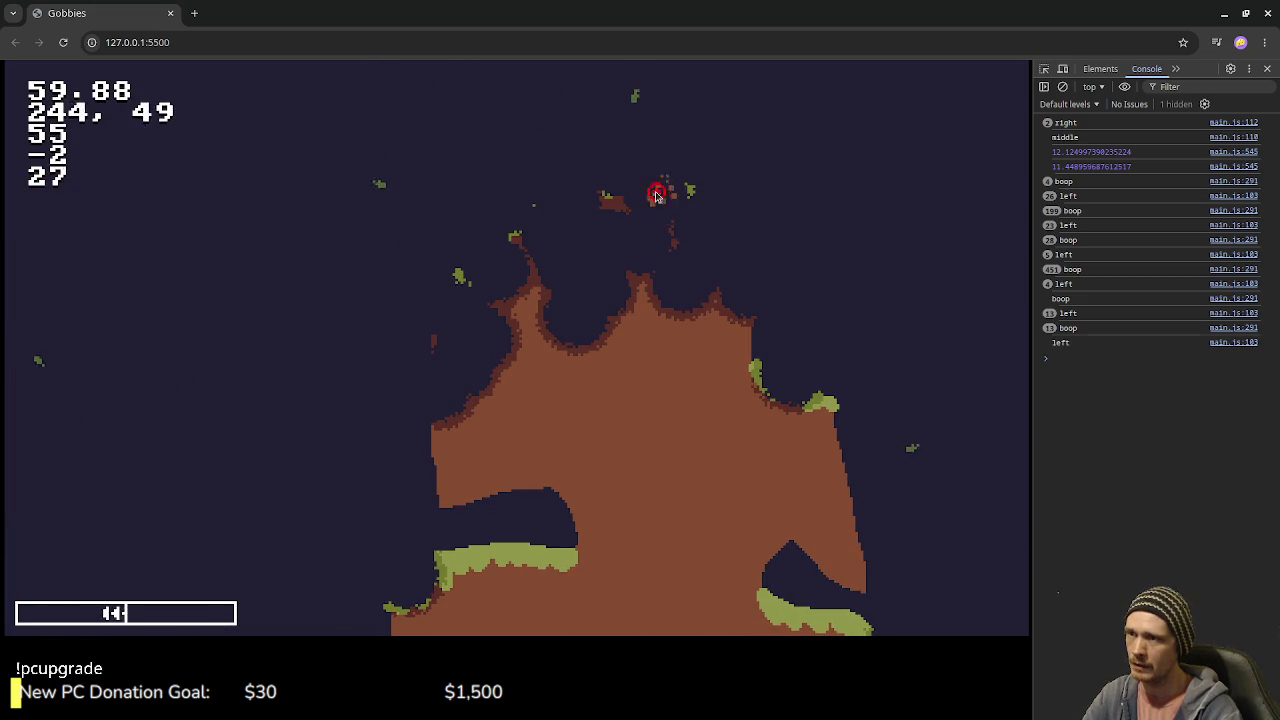
{"action": "left_click", "coordinate": [630, 195]}
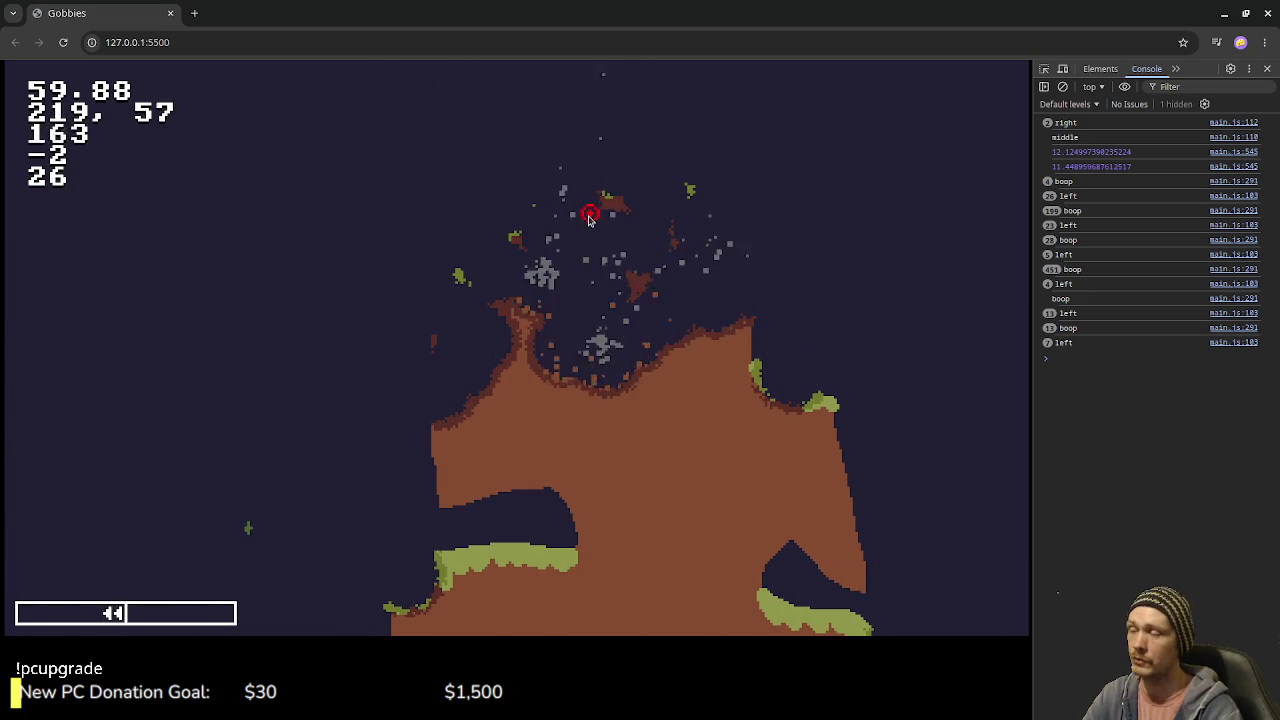
- Blow the other hilltop into spreading debris and fire more shots skyward
{"action": "left_click", "coordinate": [456, 121]}
{"action": "left_click", "coordinate": [456, 121]}
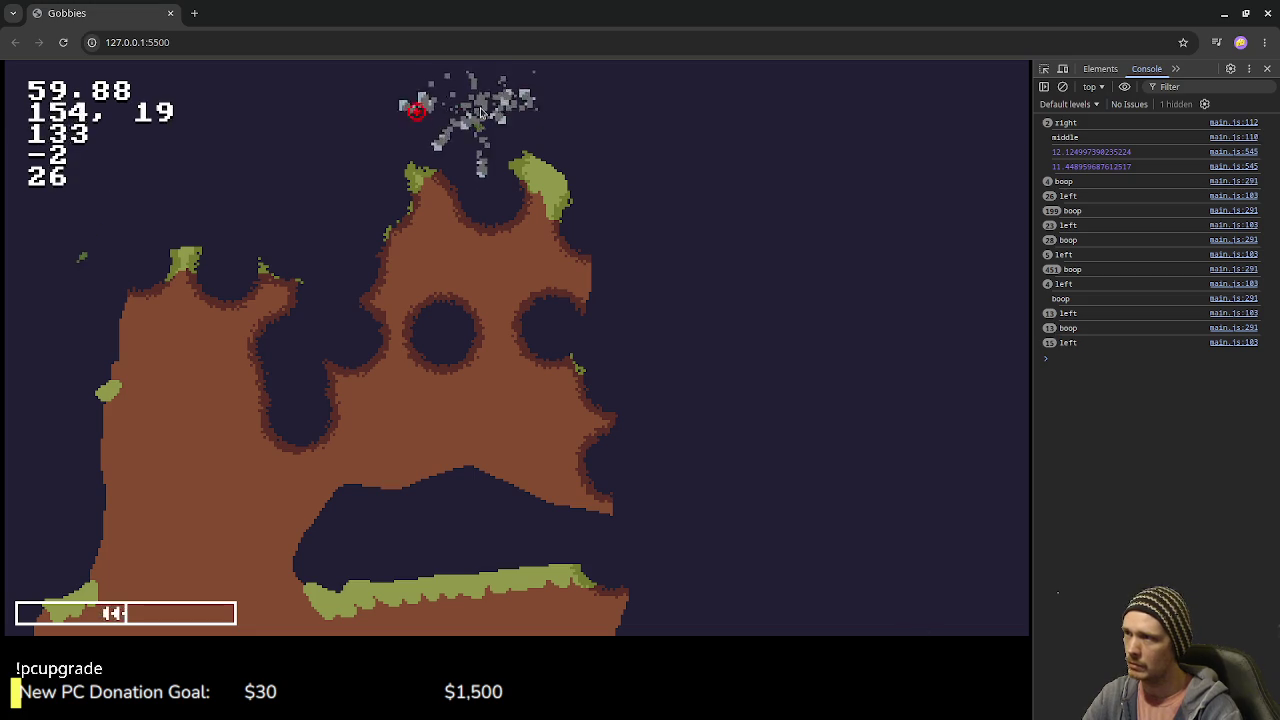
{"action": "left_click", "coordinate": [440, 112]}
{"action": "left_click", "coordinate": [405, 130]}
{"action": "left_click", "coordinate": [379, 155]}
{"action": "left_click", "coordinate": [434, 149]}
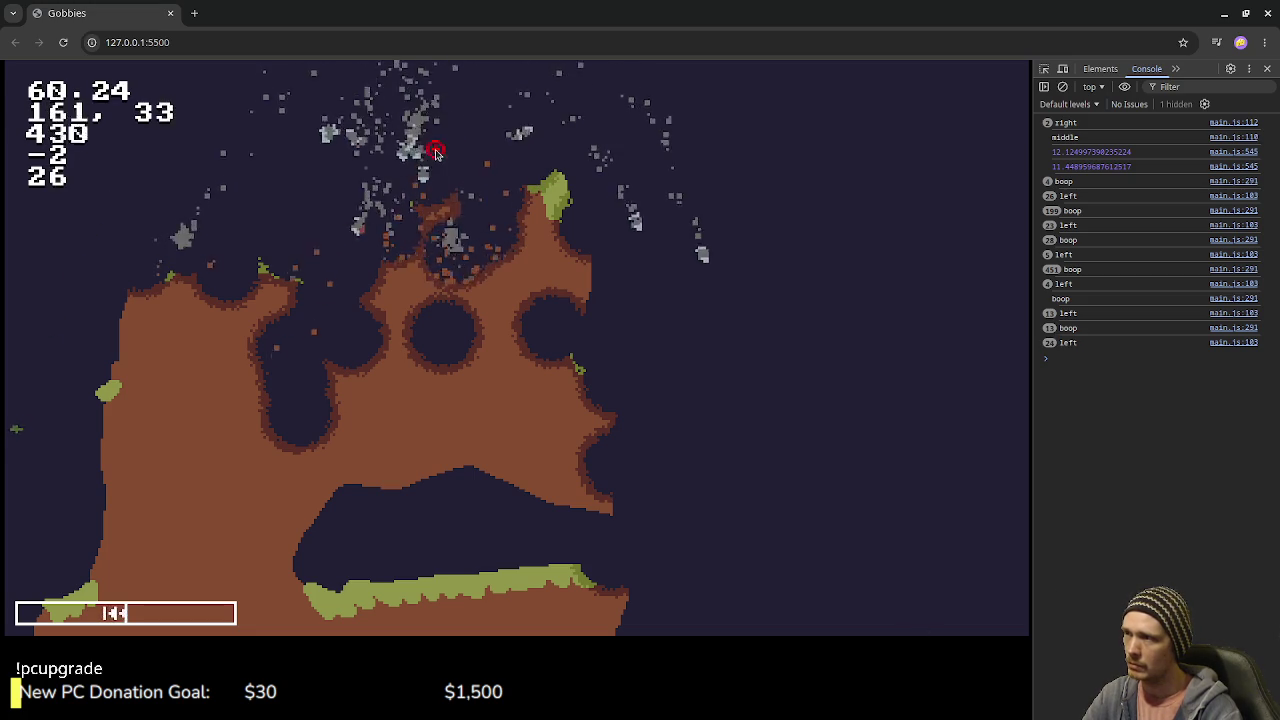
{"action": "left_click", "coordinate": [451, 151]}
{"action": "left_click", "coordinate": [452, 150]}
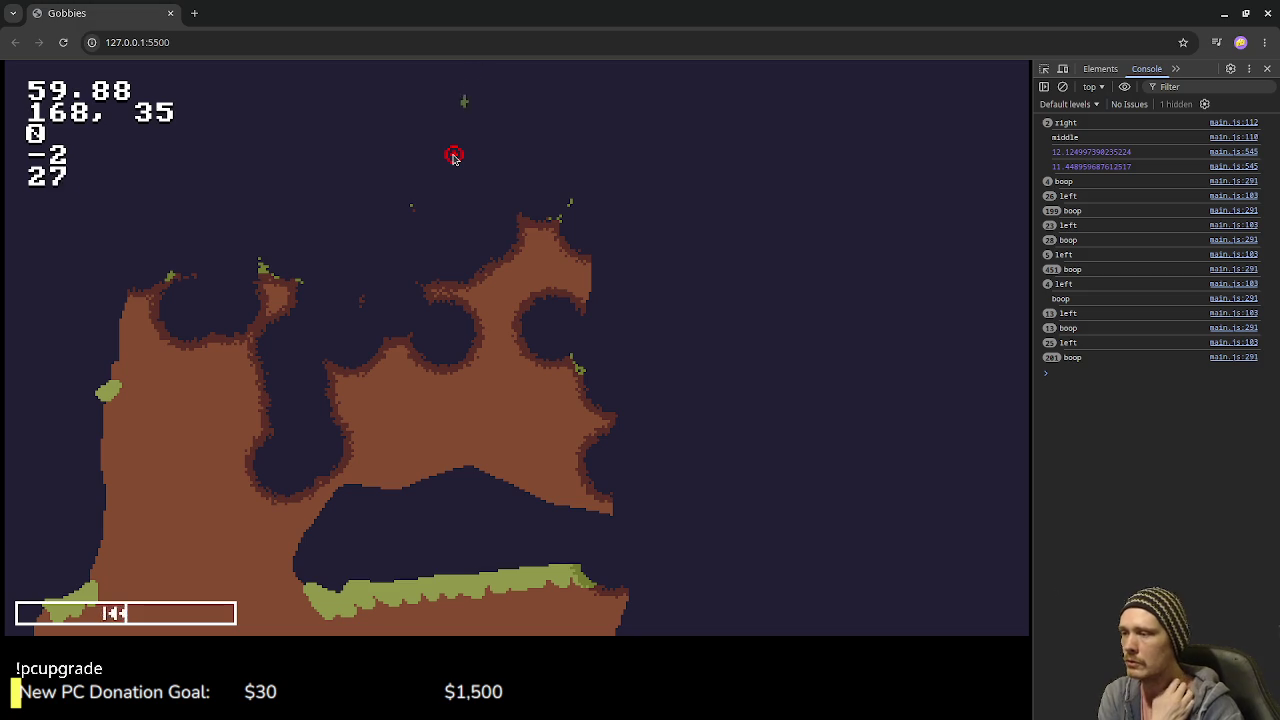
{"action": "left_click", "coordinate": [400, 175]}
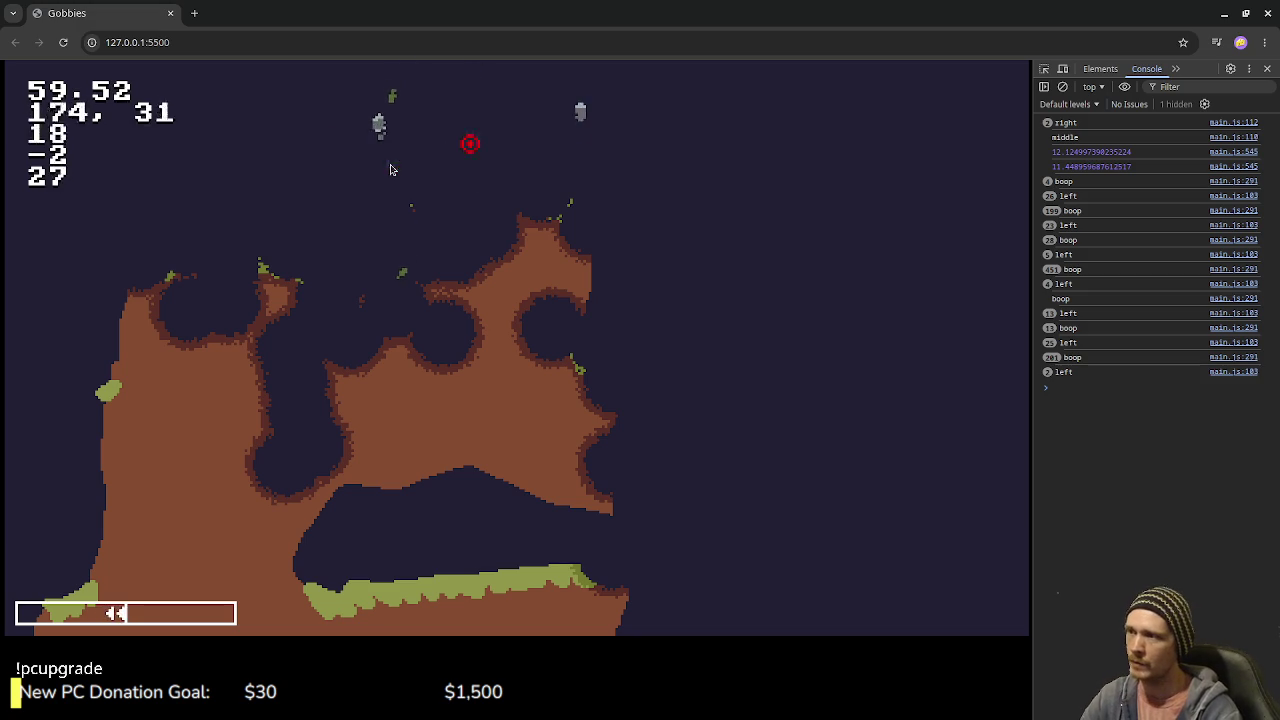
{"action": "left_click", "coordinate": [630, 195]}
{"action": "left_click", "coordinate": [740, 182]}
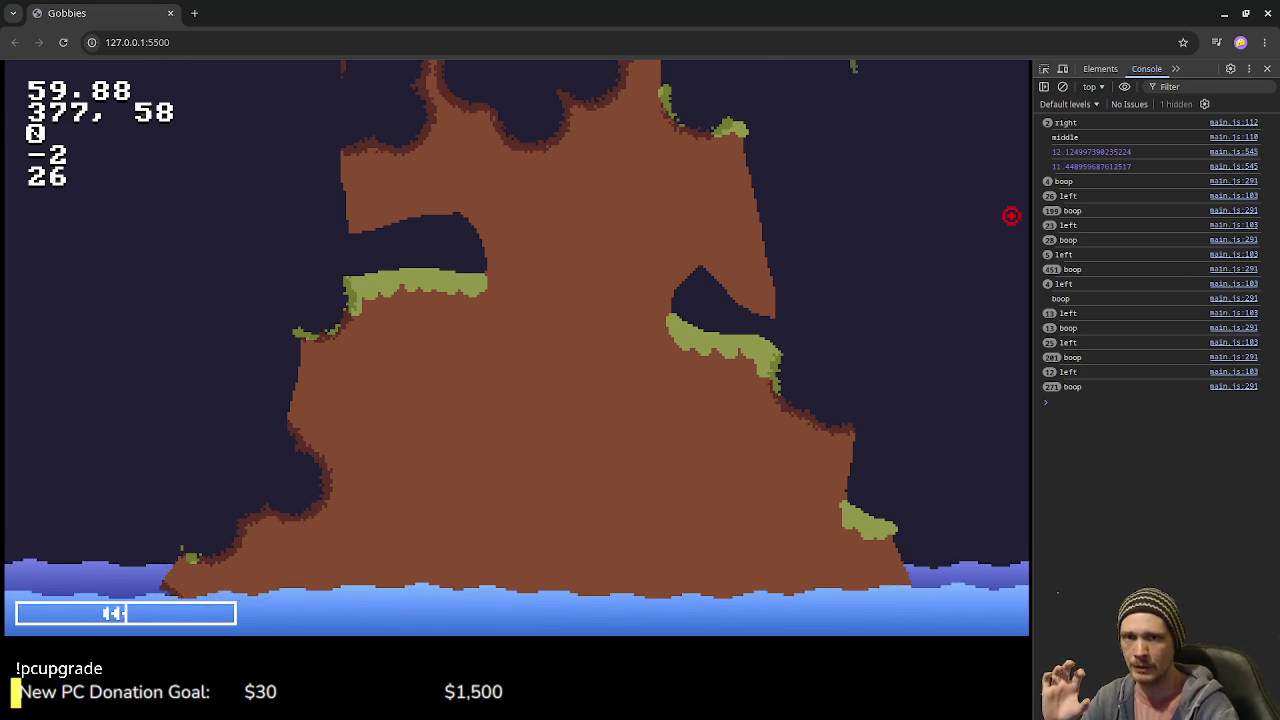
- In VS Code's notes.md, highlight game-concept lines 27–30, deselect, and scroll up
{"action": "key", "text": "alt+Tab"}
{"action": "left_click_drag", "start_coordinate": [414, 434], "coordinate": [254, 398]}
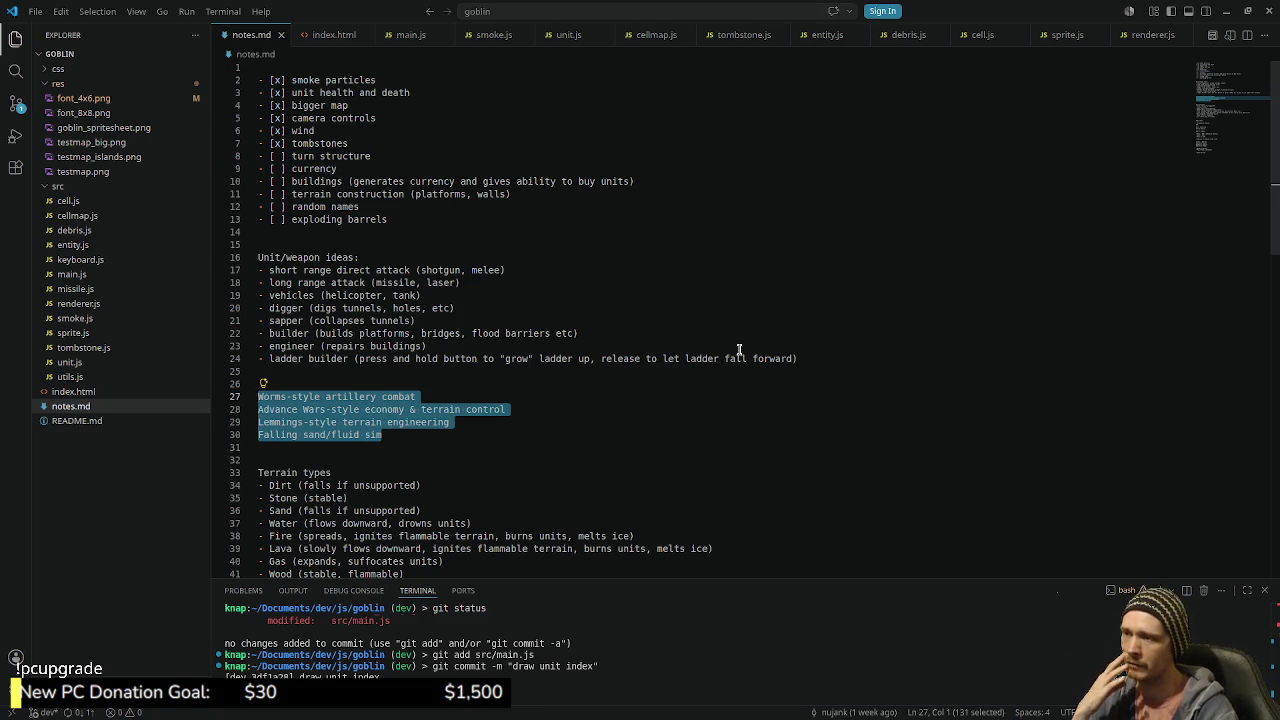
{"action": "left_click", "coordinate": [428, 454]}
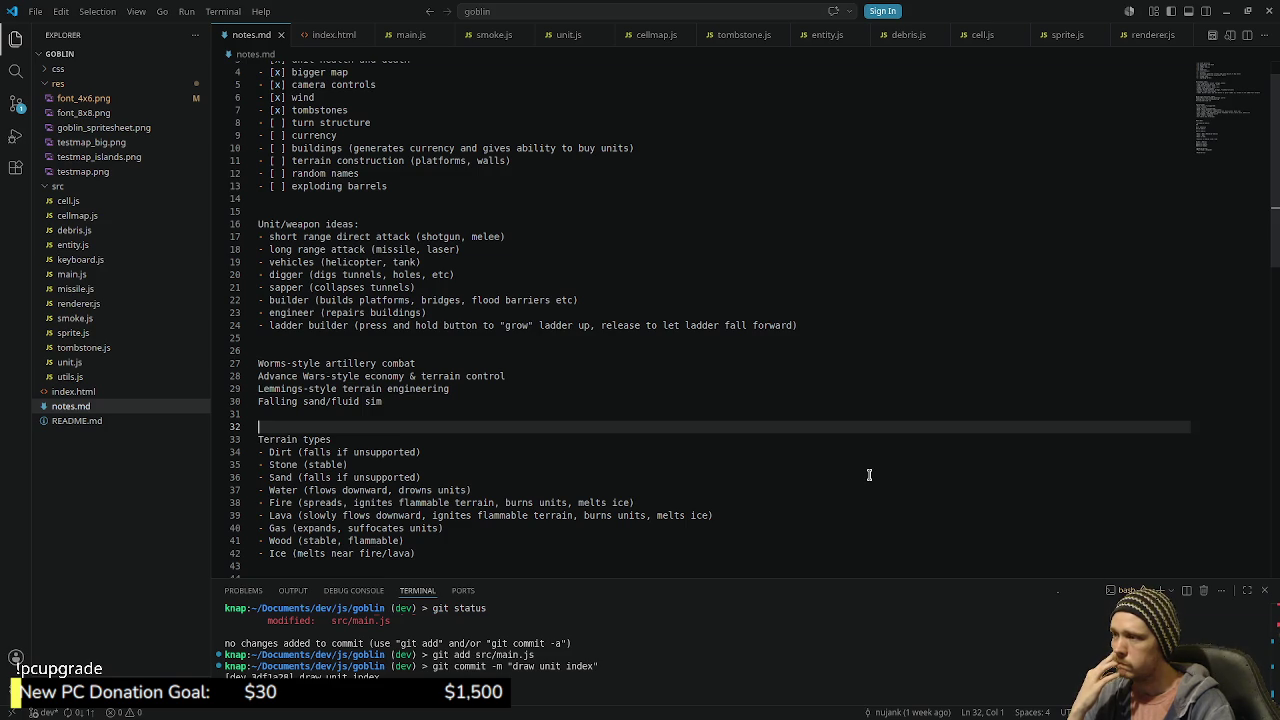
{"action": "scroll", "coordinate": [869, 475], "scroll_direction": "up", "scroll_amount": 1}
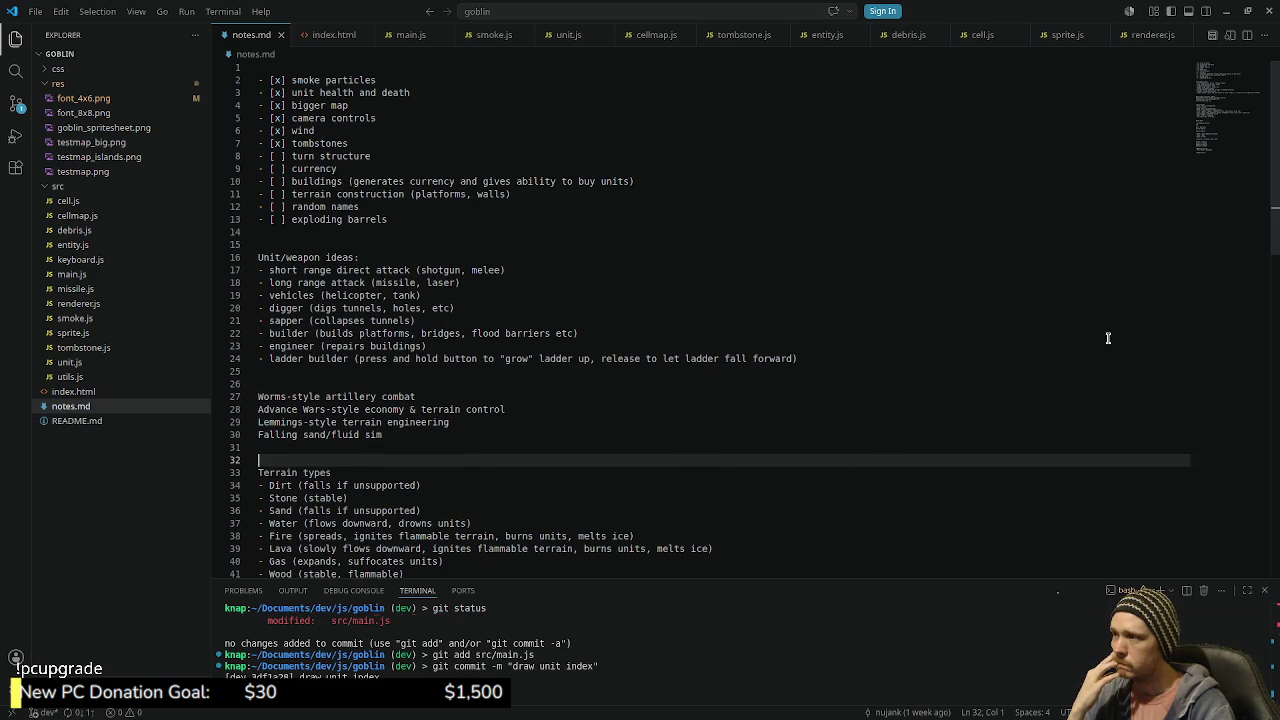